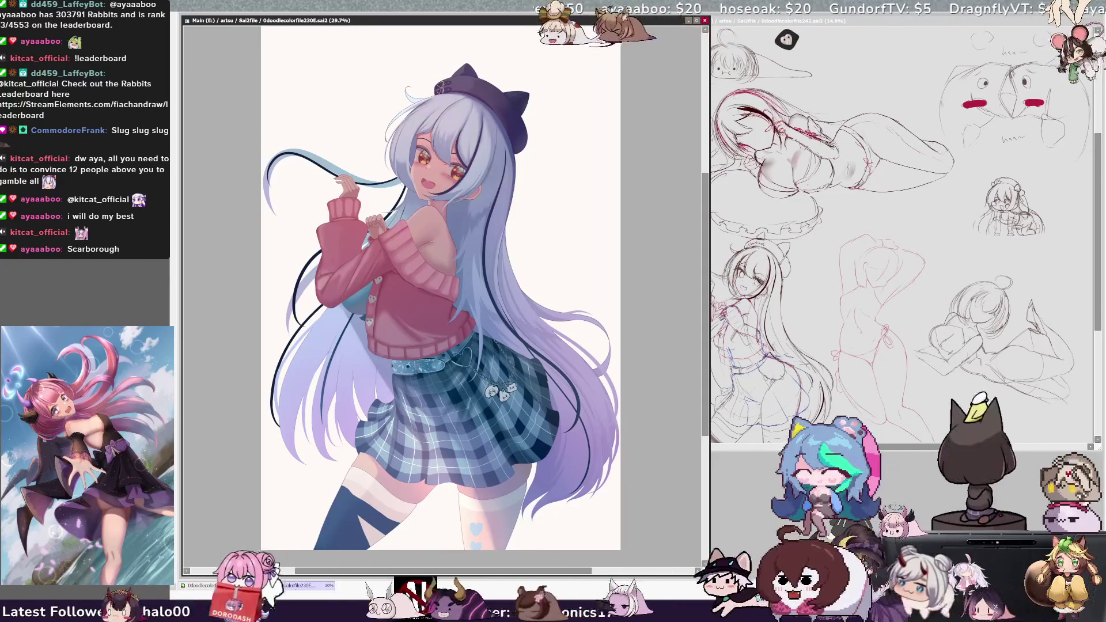
# Pan around the finished illustration, check the hair layer, and rotate the view 45° clockwise.
pyautogui.scroll(2, 703, 264)
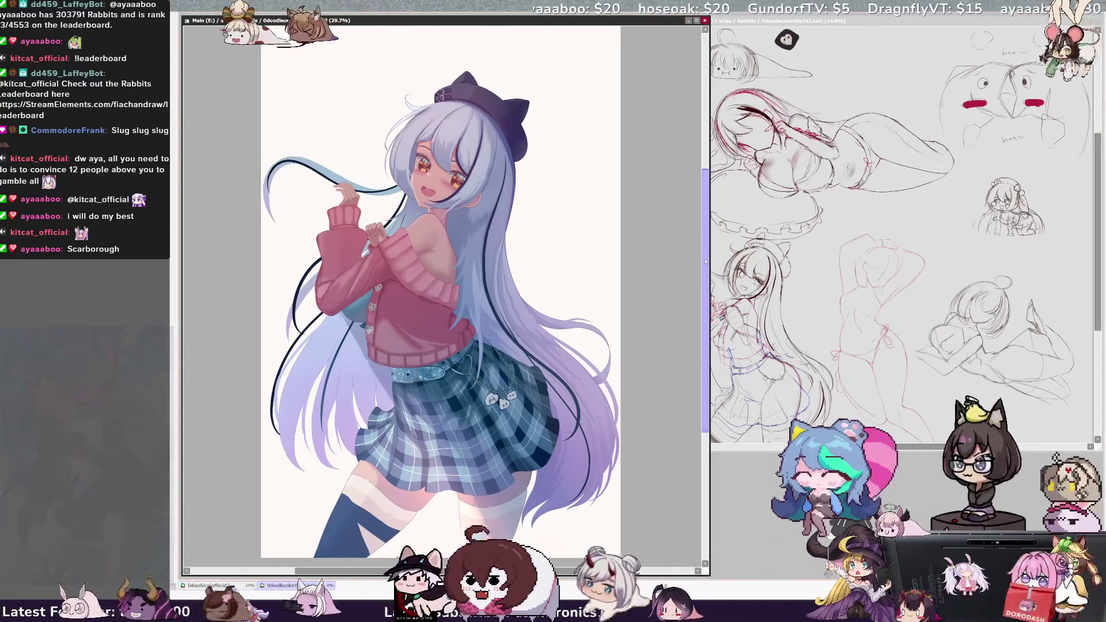
pyautogui.moveTo(567, 572); pyautogui.dragTo(571, 572)
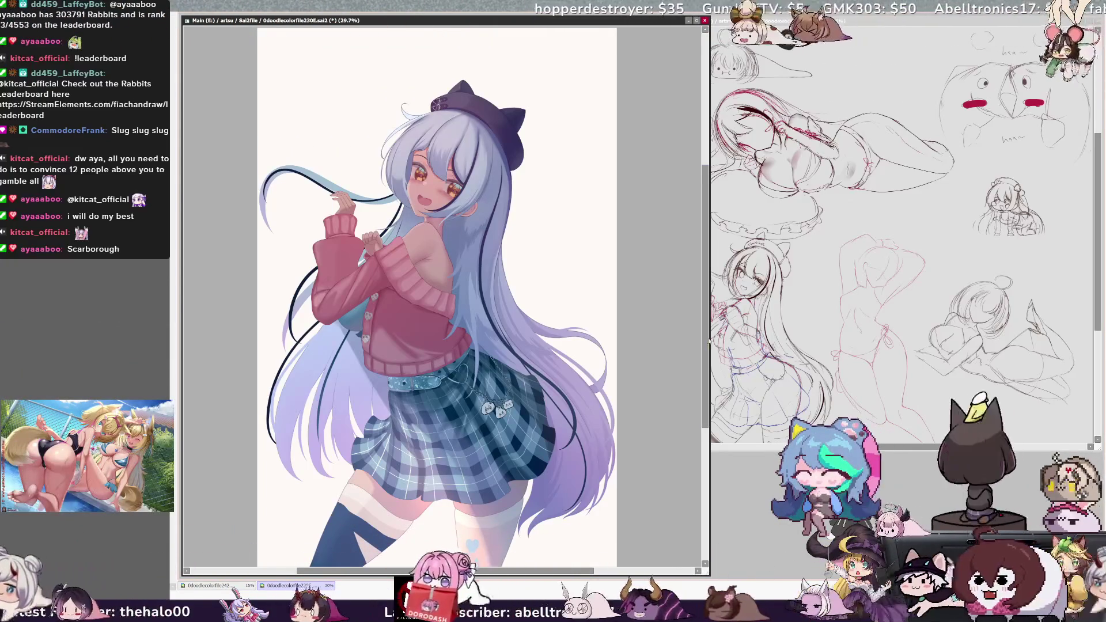
pyautogui.scroll(-1, 707, 340)
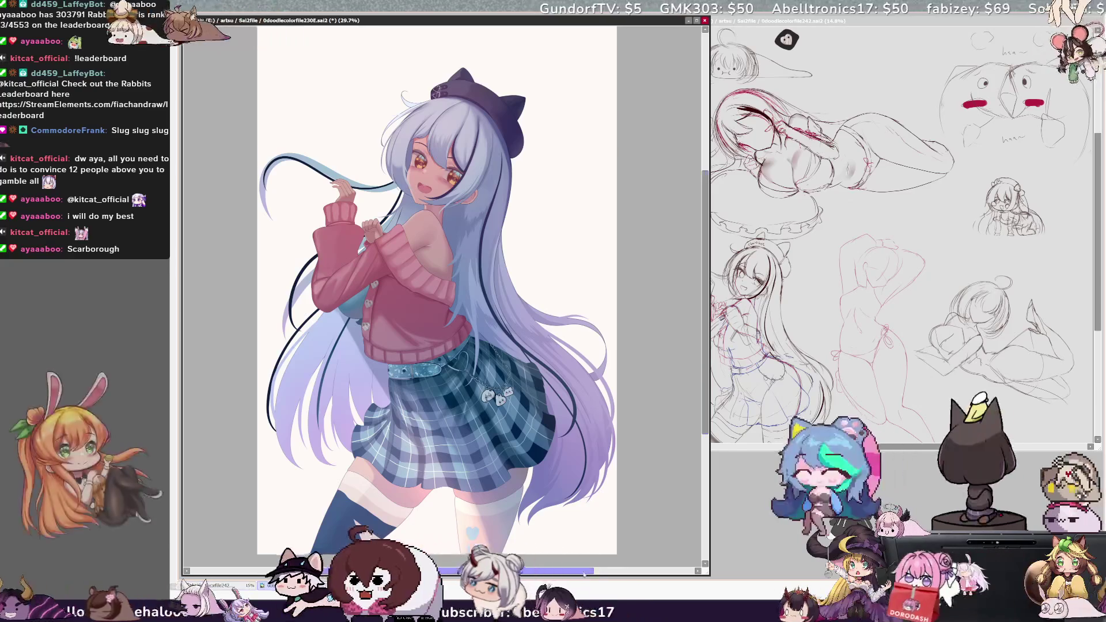
pyautogui.moveTo(580, 571); pyautogui.dragTo(592, 572)
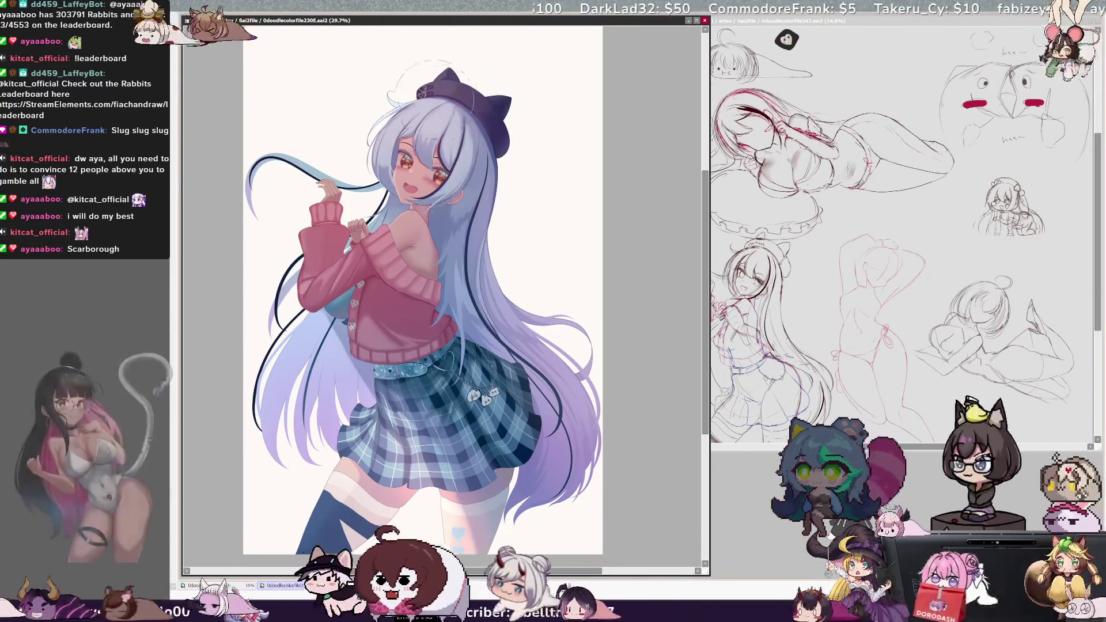
pyautogui.moveTo(432, 86); pyautogui.dragTo(400, 130)
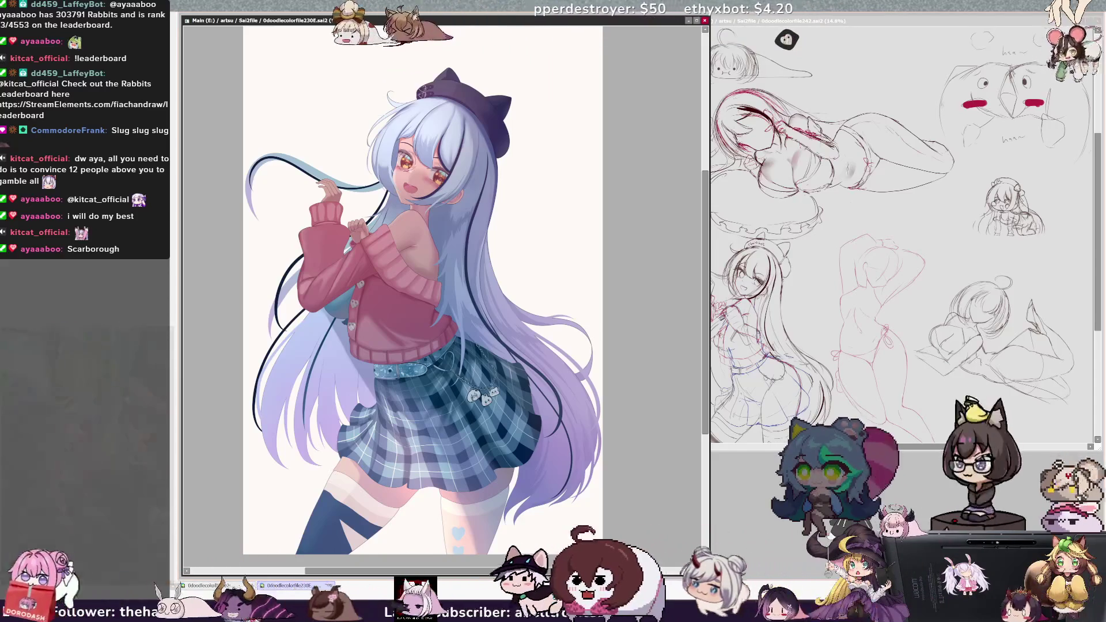
pyautogui.keyDown('ctrl'); pyautogui.keyDown('shift'); pyautogui.click(446, 128); pyautogui.keyUp('shift'); pyautogui.keyUp('ctrl')
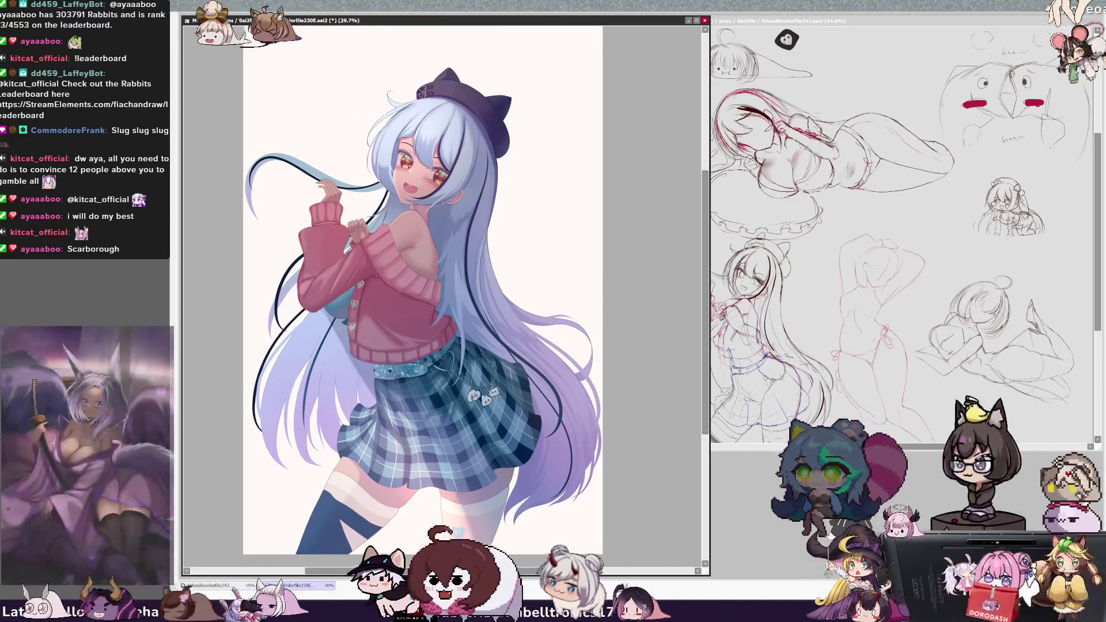
pyautogui.moveTo(705, 284); pyautogui.dragTo(708, 268)
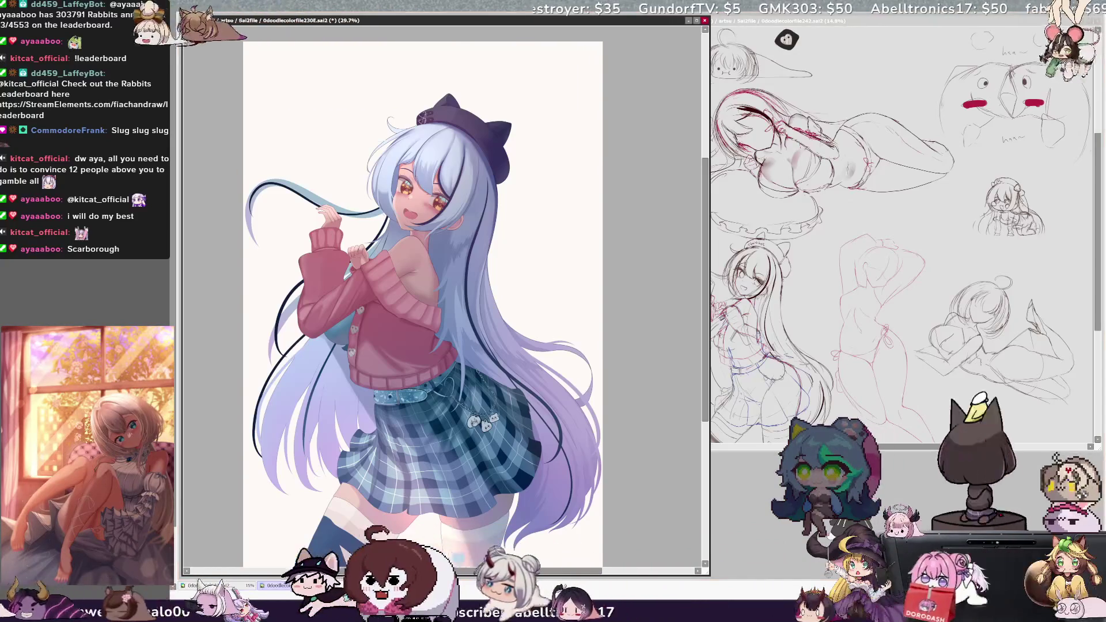
pyautogui.press('End')
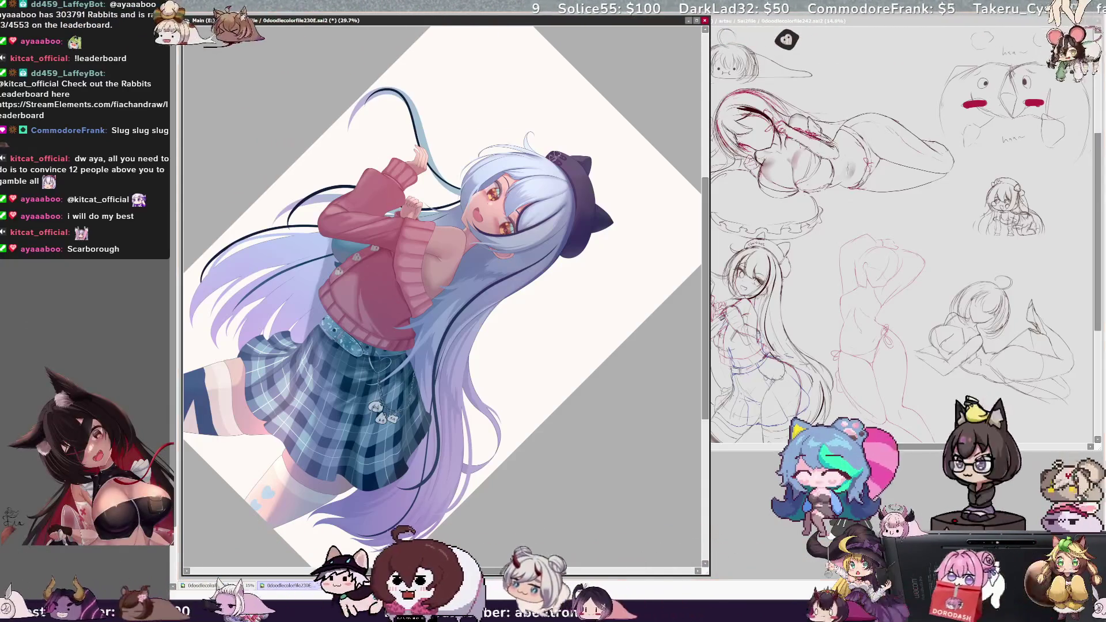
# Reset the view rotation to upright, zoom to 50% for details, then zoom back out to 25%.
pyautogui.press('[')
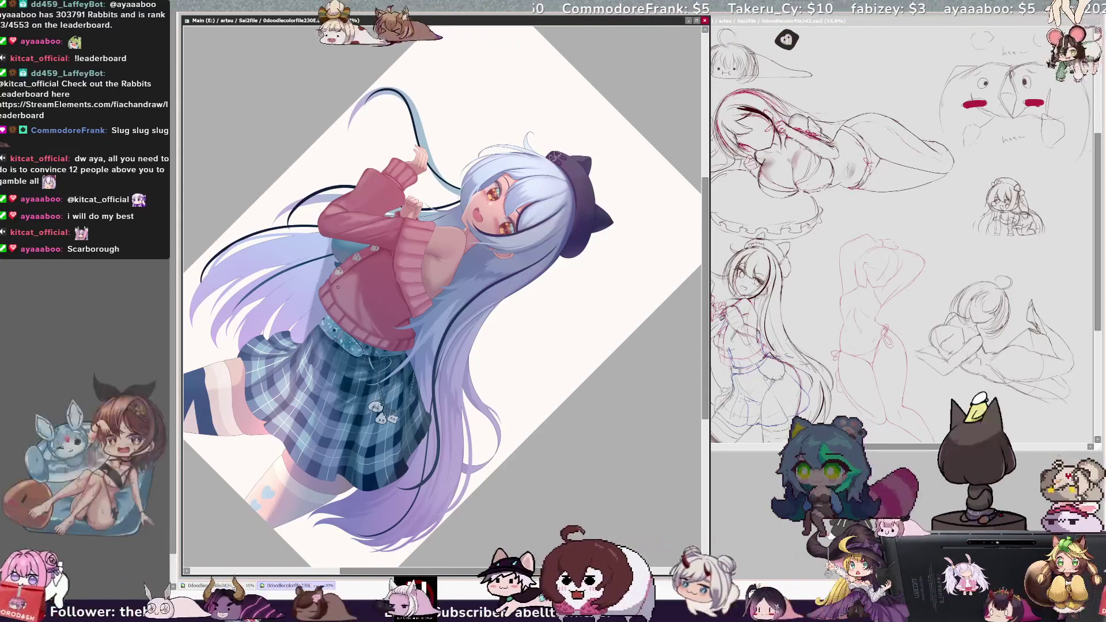
pyautogui.press('Home')
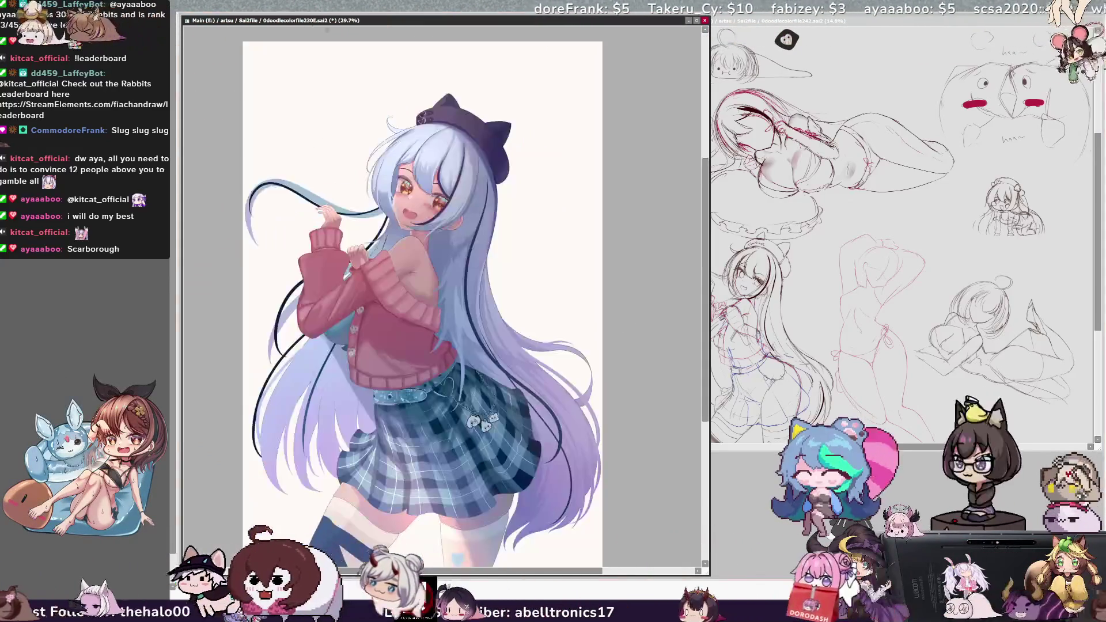
pyautogui.hotkey('ctrl', '+')
pyautogui.hotkey('ctrl', '+')
pyautogui.hotkey('ctrl', '+')
pyautogui.hotkey('ctrl', '+')
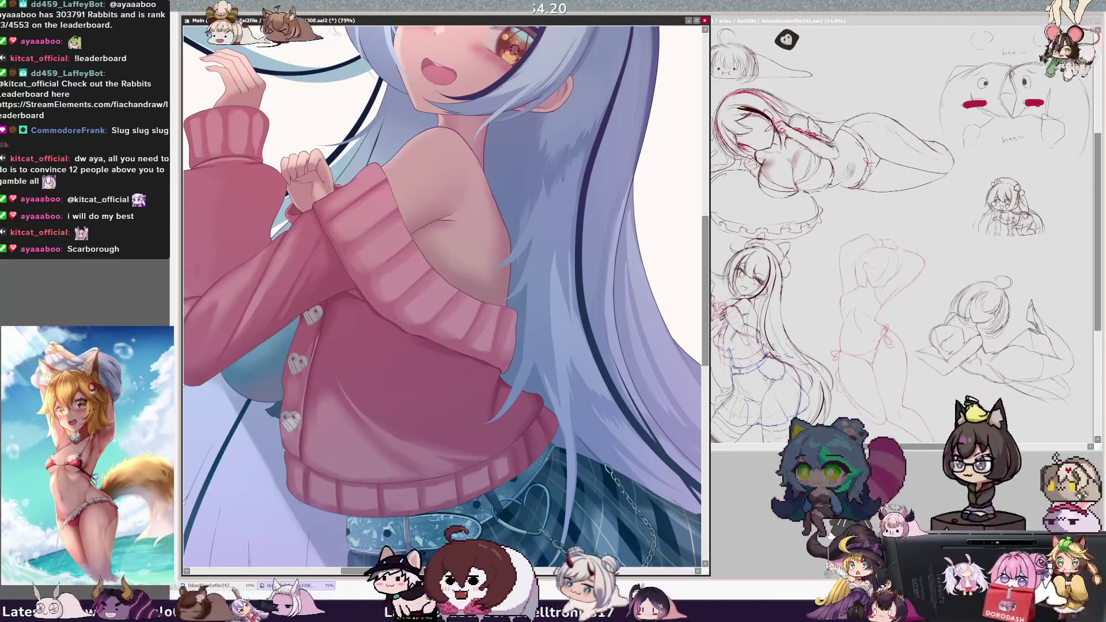
pyautogui.press('-')
pyautogui.press('-')
pyautogui.press('-')
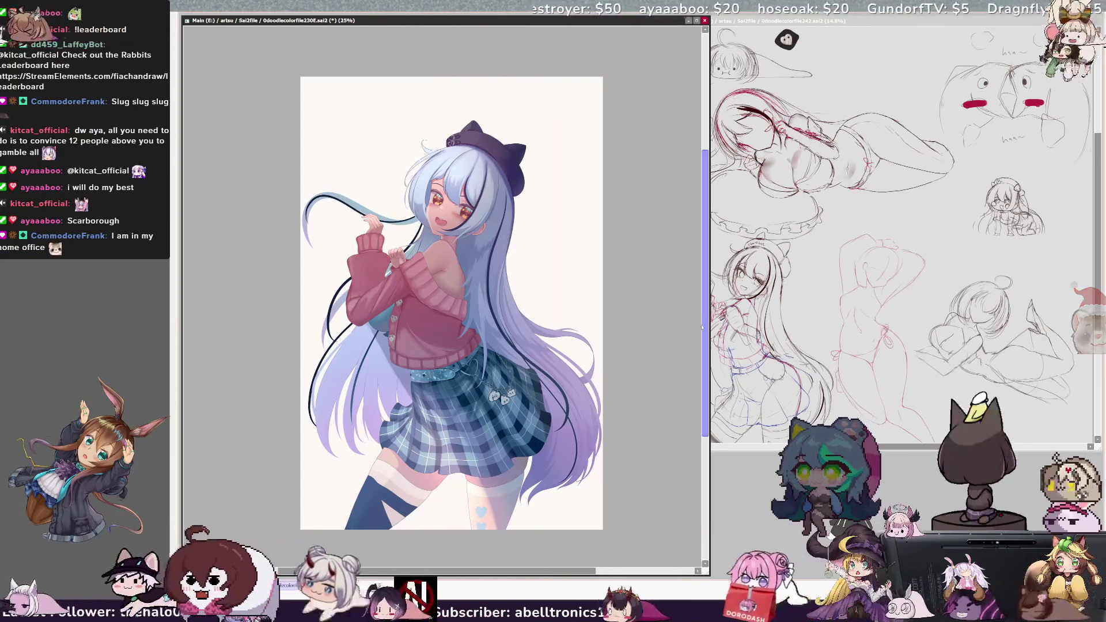
# Select the left sweater sleeve with the magic wand, then clear the selection.
pyautogui.moveTo(706, 334)
pyautogui.mouseDown()
pyautogui.moveTo(705, 314)
pyautogui.moveTo(703, 327)
pyautogui.mouseUp()
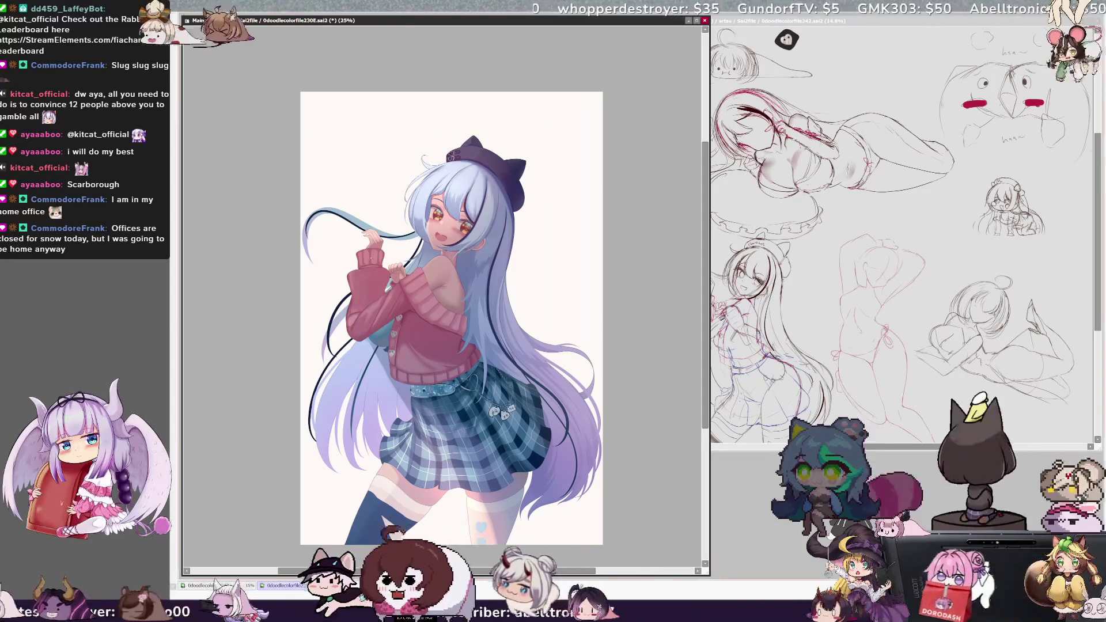
pyautogui.click(375, 300)
pyautogui.hotkey('ctrl', 'd')
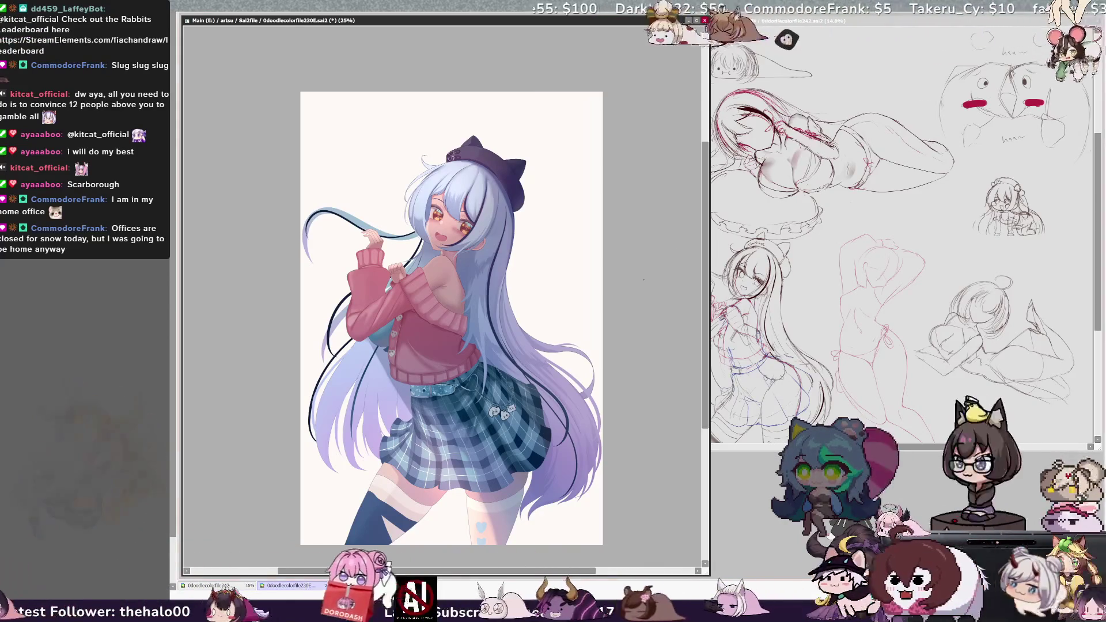
# Wheel-zoom the illustration in and out, leaving its window smaller in the upper left.
pyautogui.scroll(-1, 706, 311)
pyautogui.scroll(1, 706, 312)
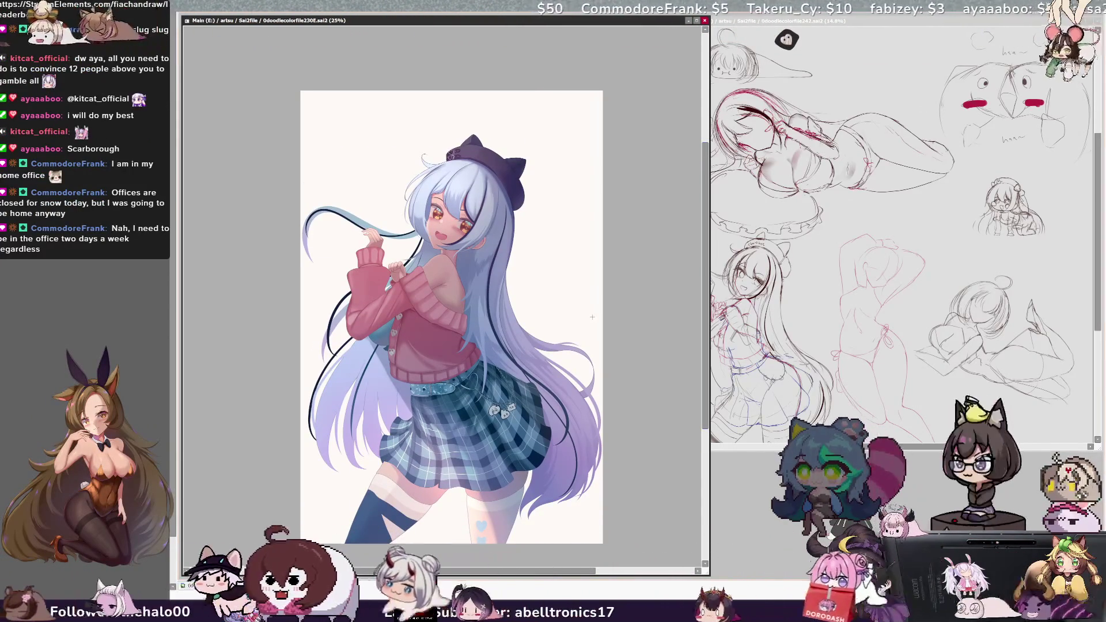
pyautogui.scroll(-1, 560, 294)
pyautogui.scroll(4, 560, 293)
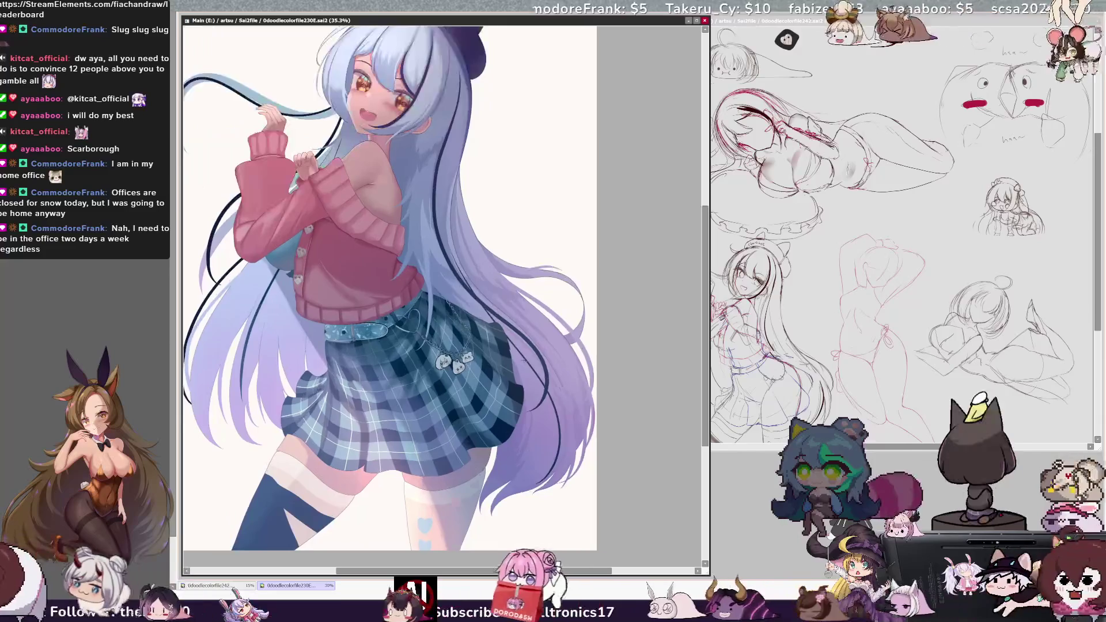
pyautogui.scroll(-1, 409, 346)
pyautogui.scroll(1, 410, 347)
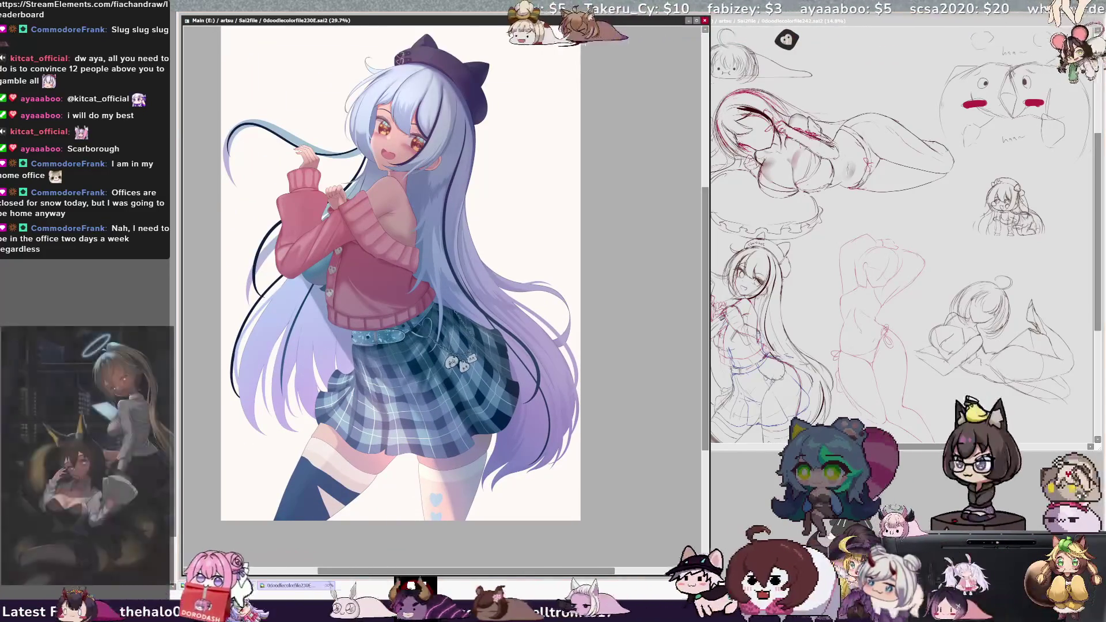
pyautogui.scroll(-1, 334, 213)
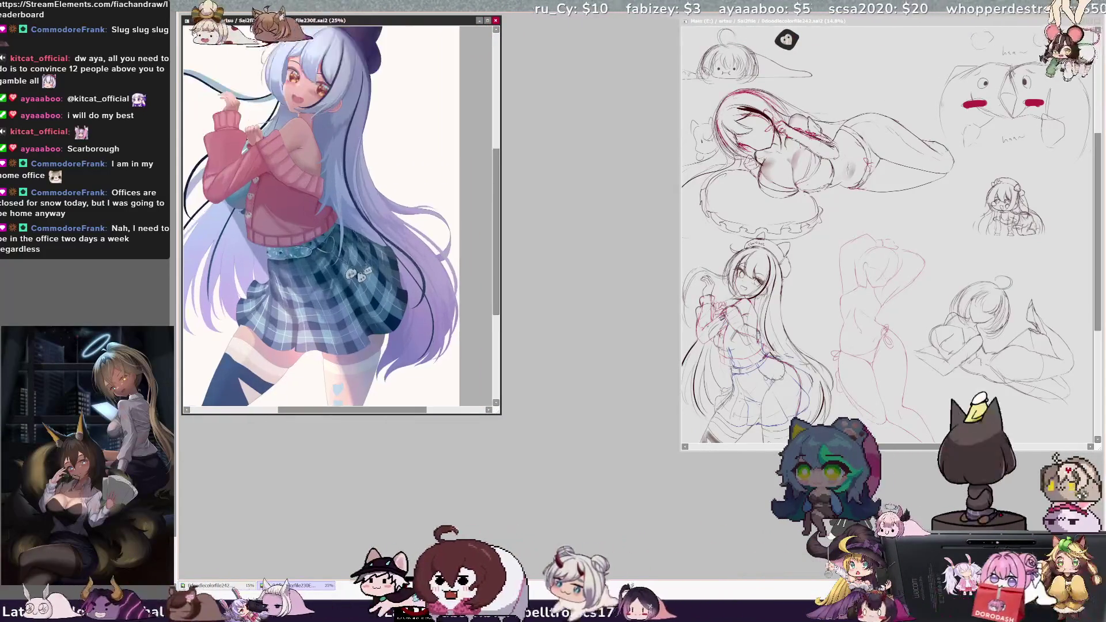
# Make the illustration window taller and move it right, then enlarge and reposition the NewCanvas1 window.
pyautogui.moveTo(342, 219)
pyautogui.mouseDown()
pyautogui.moveTo(368, 238)
pyautogui.moveTo(363, 219)
pyautogui.mouseUp()
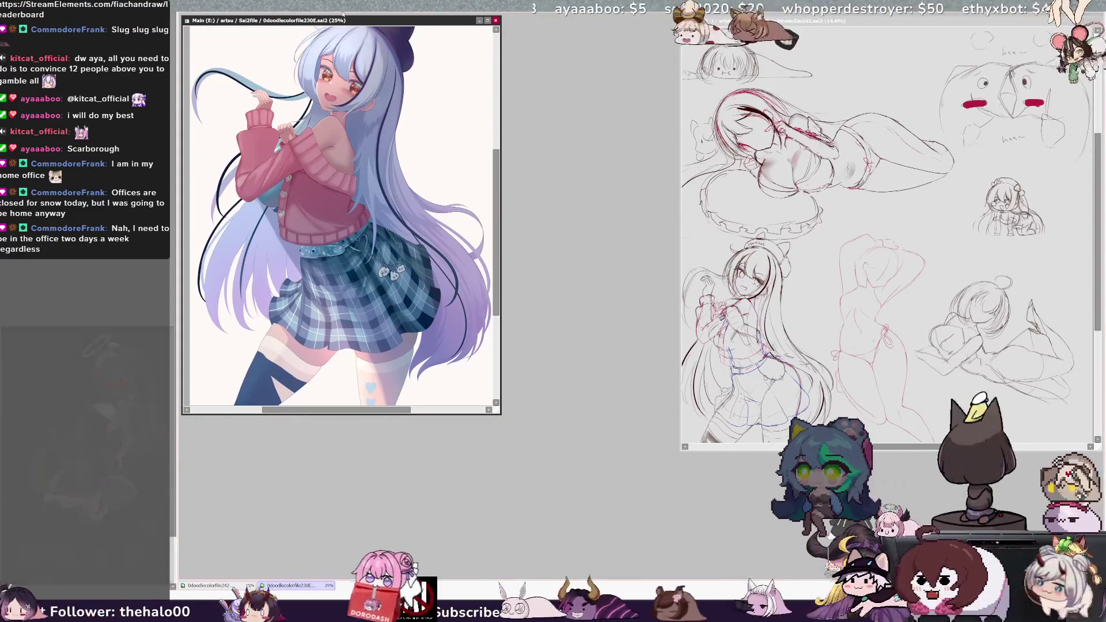
pyautogui.moveTo(464, 413); pyautogui.dragTo(464, 449)
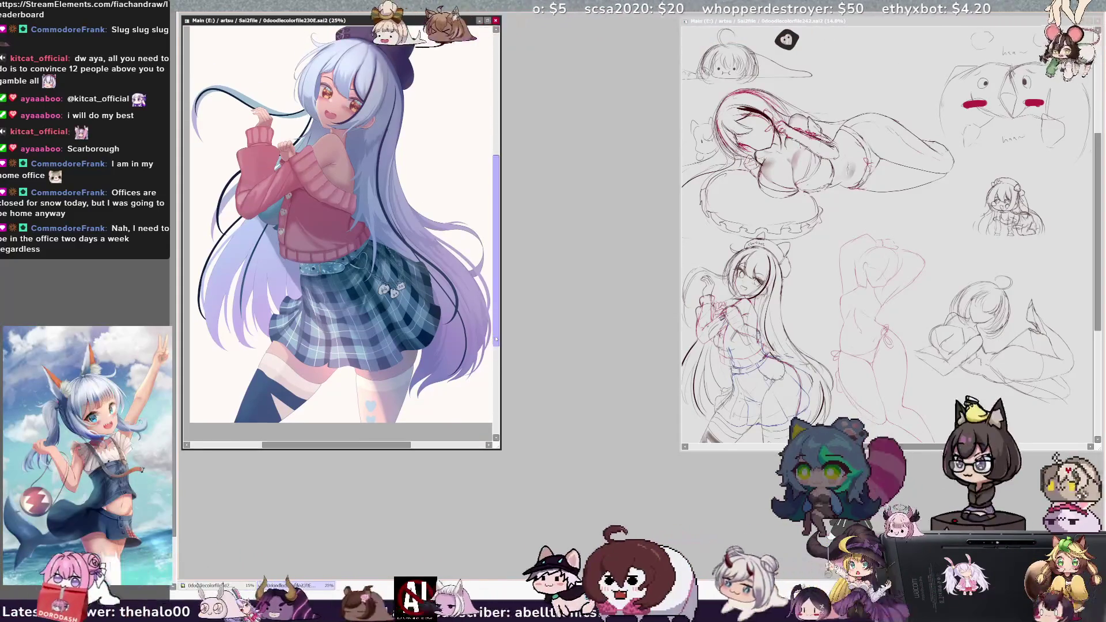
pyautogui.scroll(1, 496, 334)
pyautogui.moveTo(340, 20); pyautogui.dragTo(941, 20)
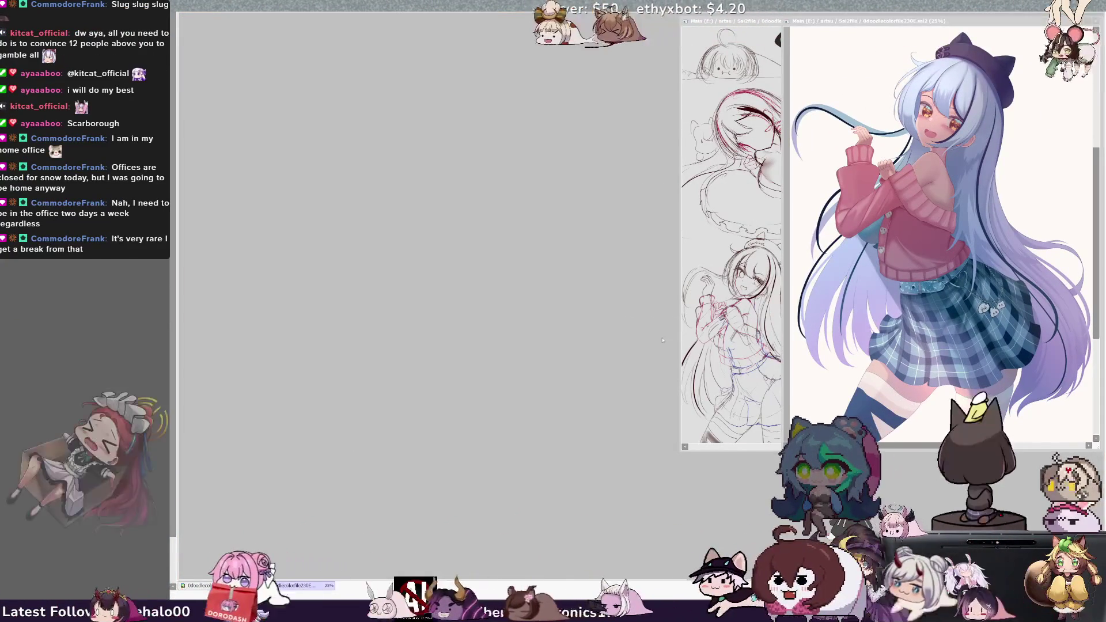
pyautogui.moveTo(478, 446); pyautogui.dragTo(579, 521)
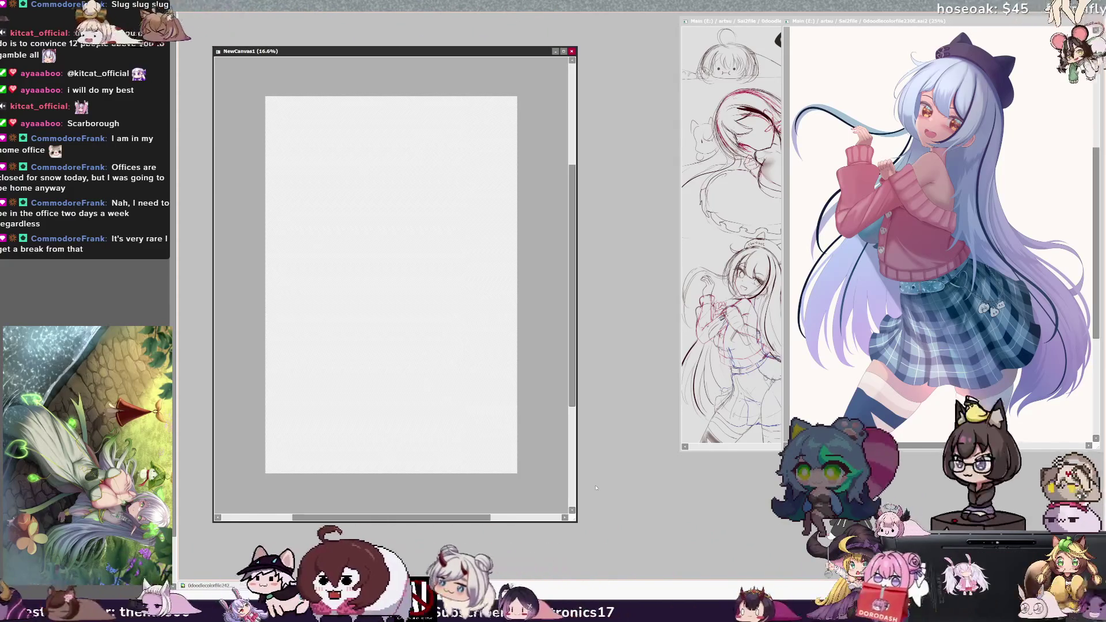
pyautogui.moveTo(419, 55); pyautogui.dragTo(389, 25)
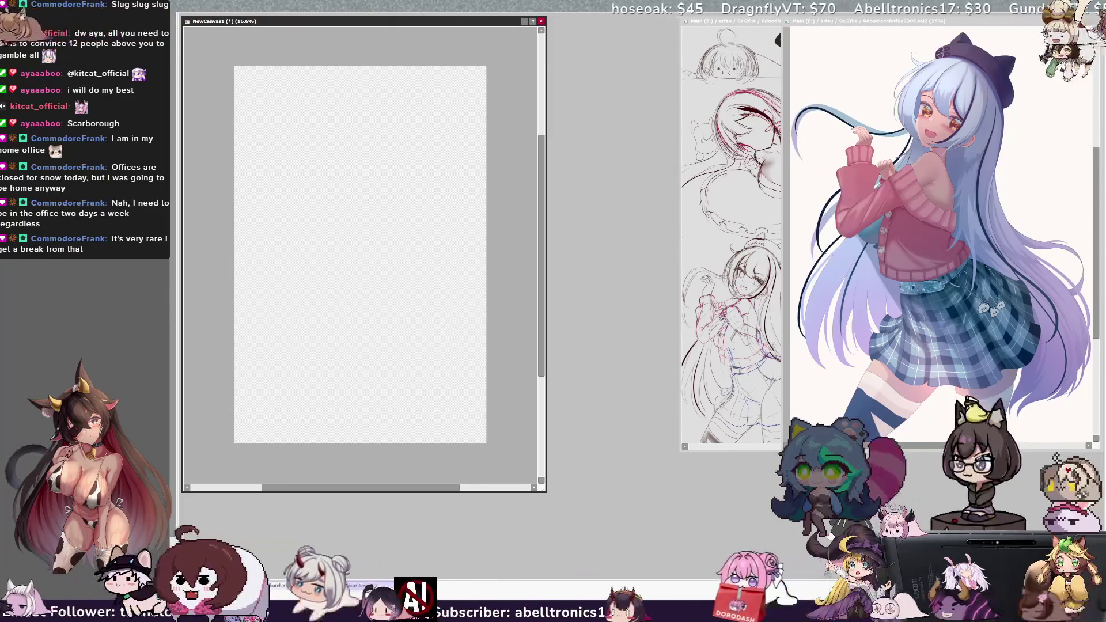
# Fill NewCanvas1 with light grey, enlarge its window, undo a test stroke, and zoom in.
pyautogui.hotkey('ctrl', 'u')
pyautogui.moveTo(546, 492)
pyautogui.mouseDown()
pyautogui.moveTo(613, 536)
pyautogui.moveTo(630, 573)
pyautogui.moveTo(663, 574)
pyautogui.mouseUp()
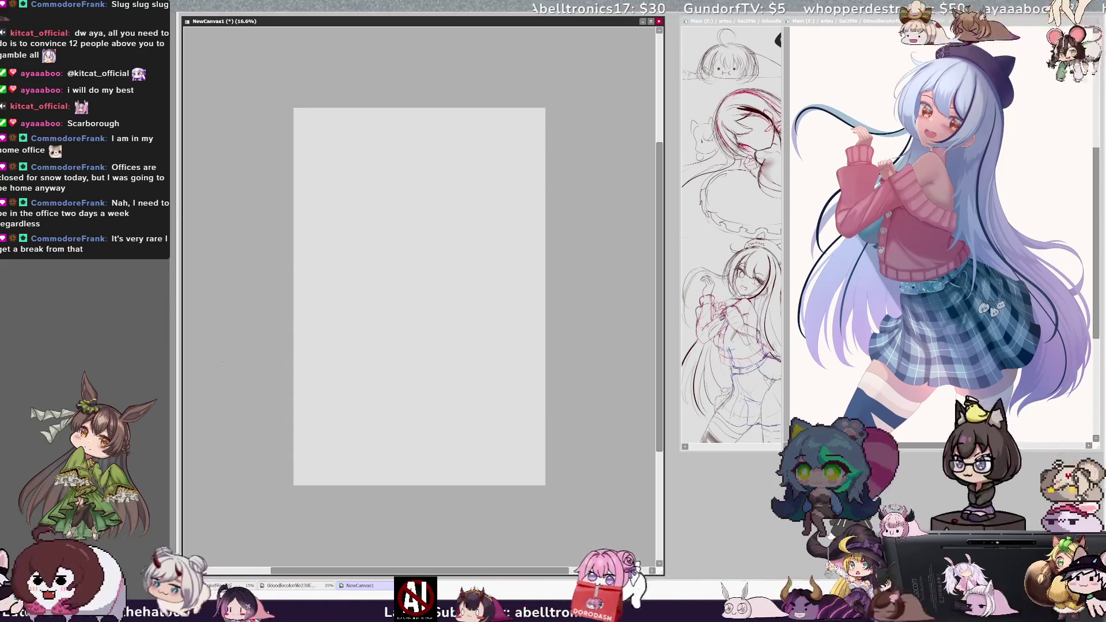
pyautogui.moveTo(465, 339); pyautogui.dragTo(522, 212)
pyautogui.hotkey('ctrl', 'z')
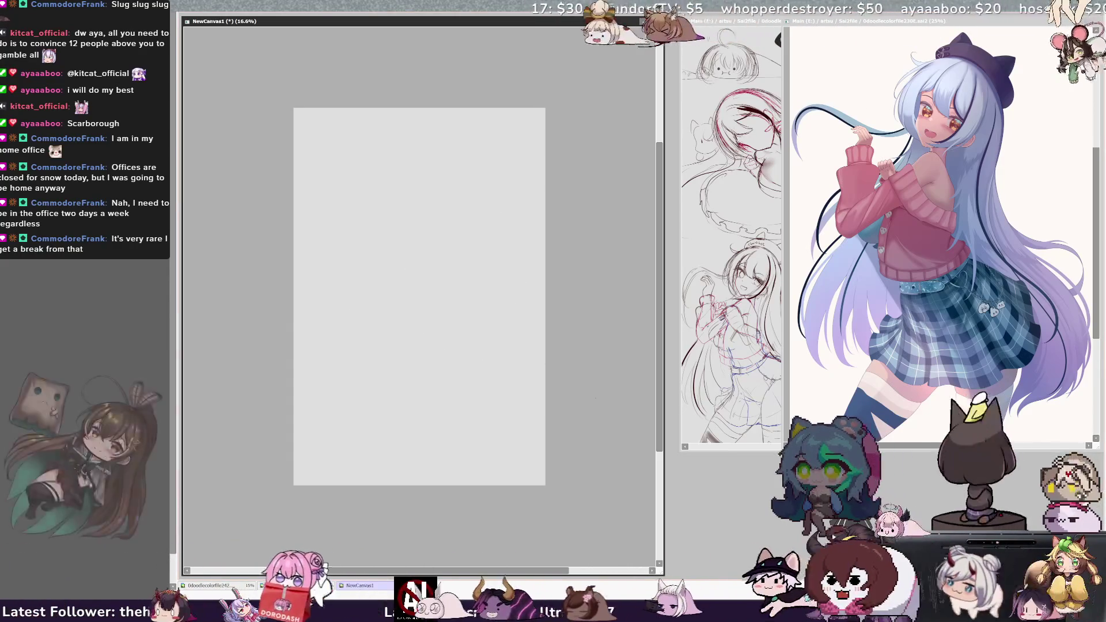
pyautogui.scroll(2, 438, 300)
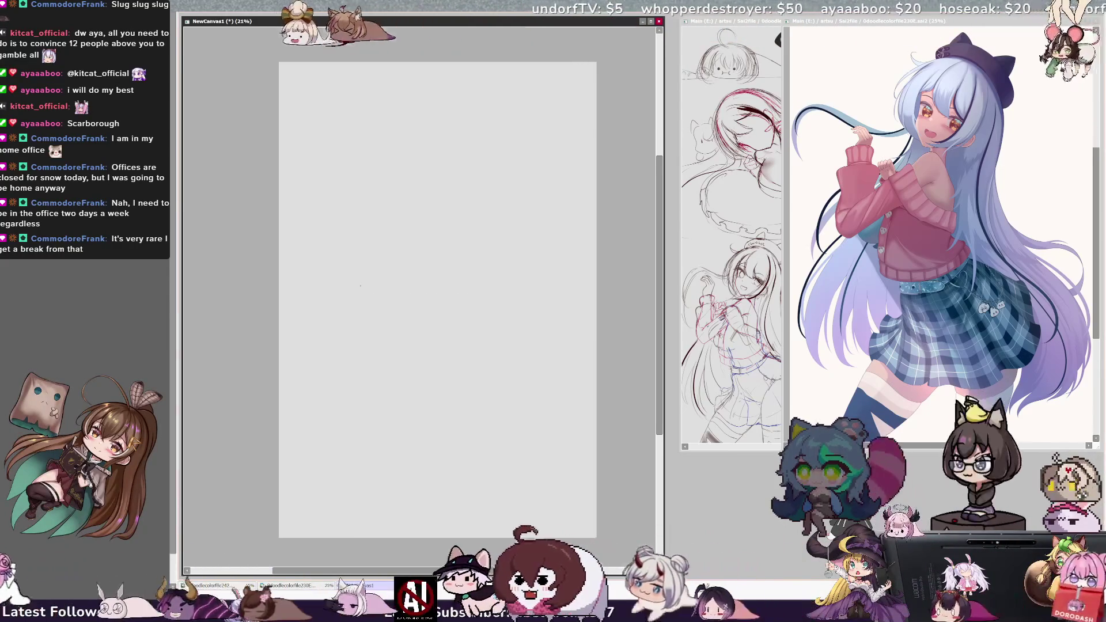
pyautogui.scroll(1, 360, 288)
pyautogui.moveTo(519, 571); pyautogui.dragTo(535, 574)
pyautogui.moveTo(663, 288); pyautogui.dragTo(649, 288)
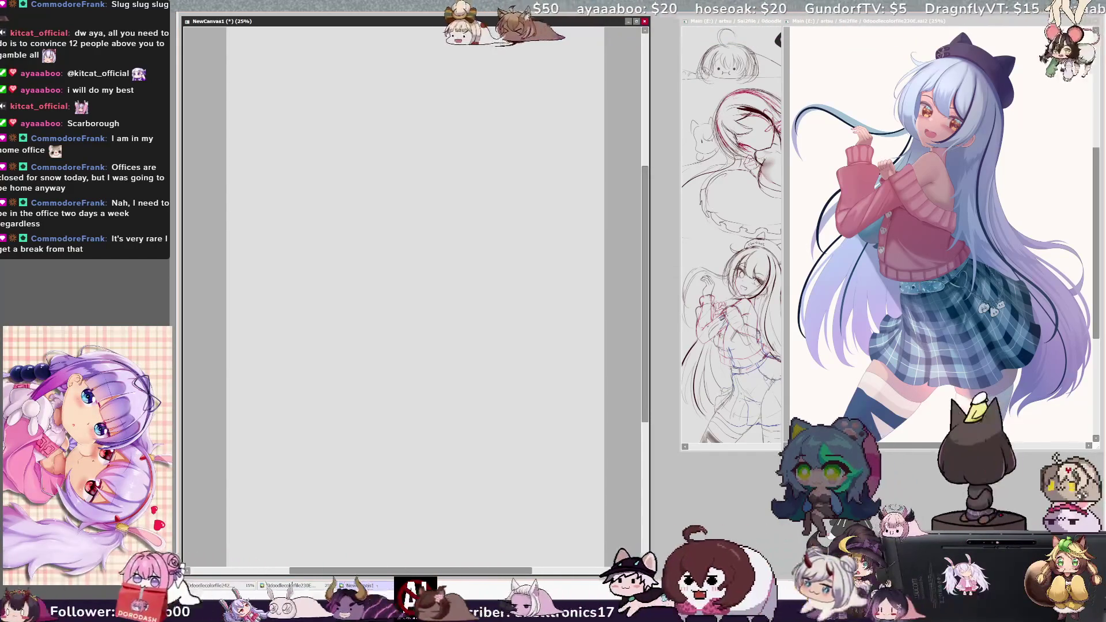
pyautogui.moveTo(365, 119); pyautogui.dragTo(444, 427)
pyautogui.hotkey('ctrl', 'z')
pyautogui.hotkey('ctrl', 'z')
pyautogui.moveTo(372, 129)
pyautogui.mouseDown()
pyautogui.moveTo(431, 396)
pyautogui.moveTo(449, 375)
pyautogui.mouseUp()
pyautogui.hotkey('ctrl', 'z')
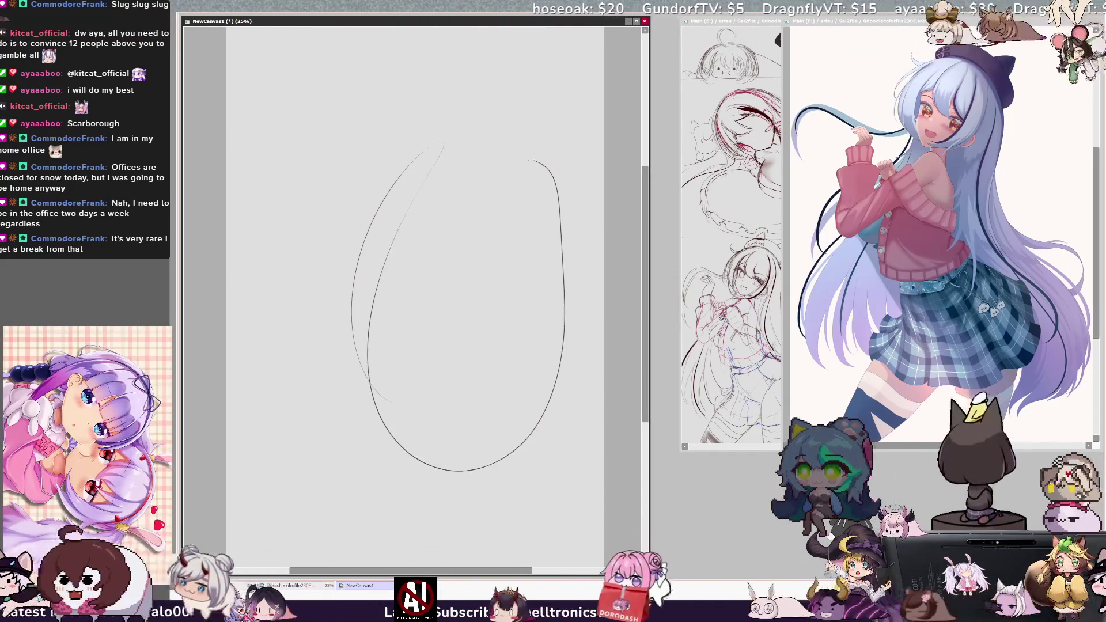
pyautogui.hotkey('ctrl', 'z')
pyautogui.moveTo(444, 43)
pyautogui.mouseDown()
pyautogui.moveTo(271, 227)
pyautogui.moveTo(449, 103)
pyautogui.moveTo(412, 386)
pyautogui.mouseUp()
pyautogui.moveTo(519, 193); pyautogui.dragTo(455, 340)
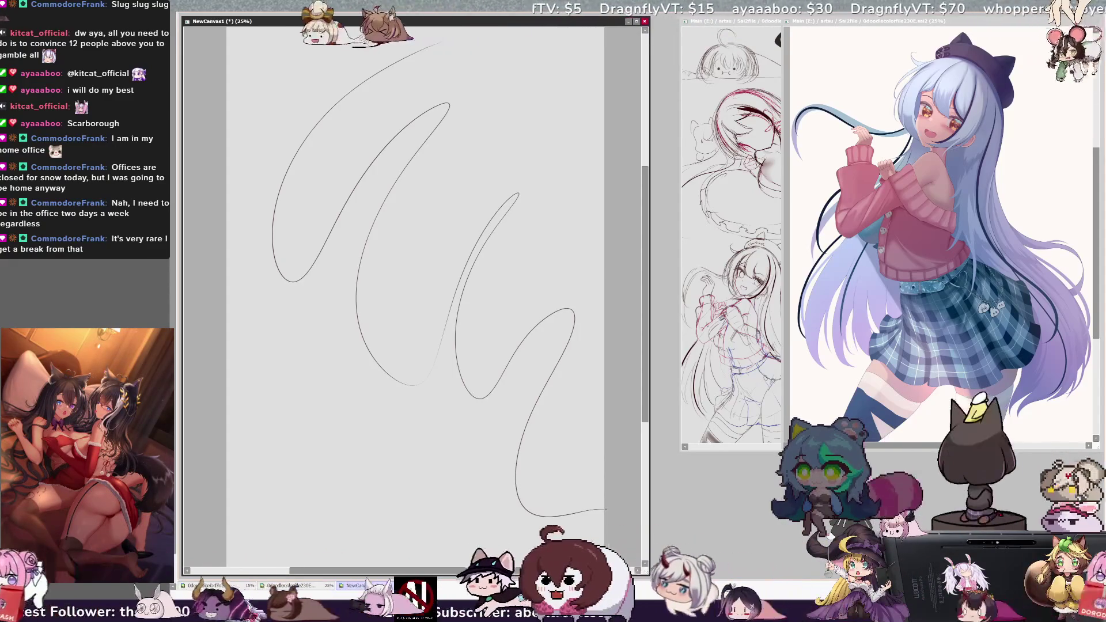
pyautogui.hotkey('ctrl', 'z')
pyautogui.hotkey('ctrl', 'z')
pyautogui.moveTo(343, 362)
pyautogui.mouseDown()
pyautogui.moveTo(503, 184)
pyautogui.moveTo(385, 425)
pyautogui.mouseUp()
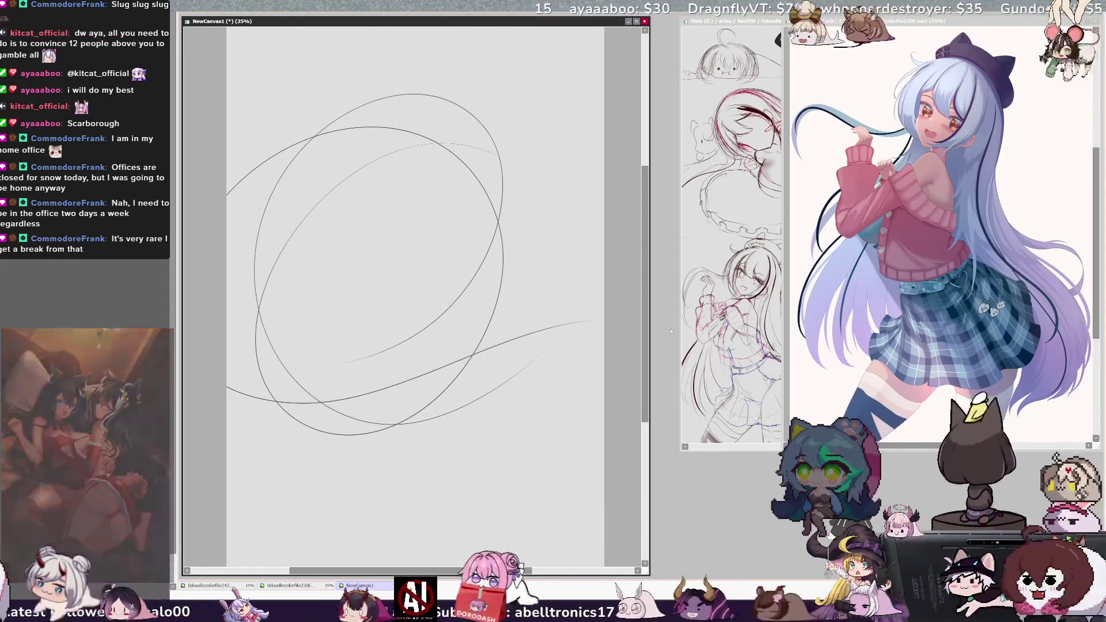
pyautogui.hotkey('ctrl', 'z')
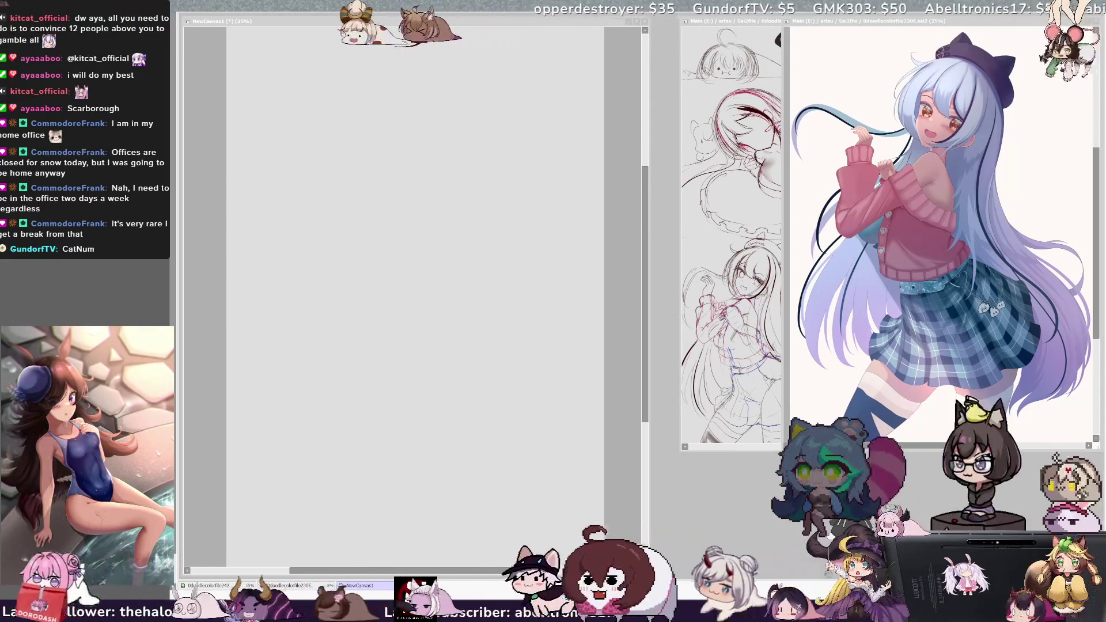
pyautogui.click(646, 262)
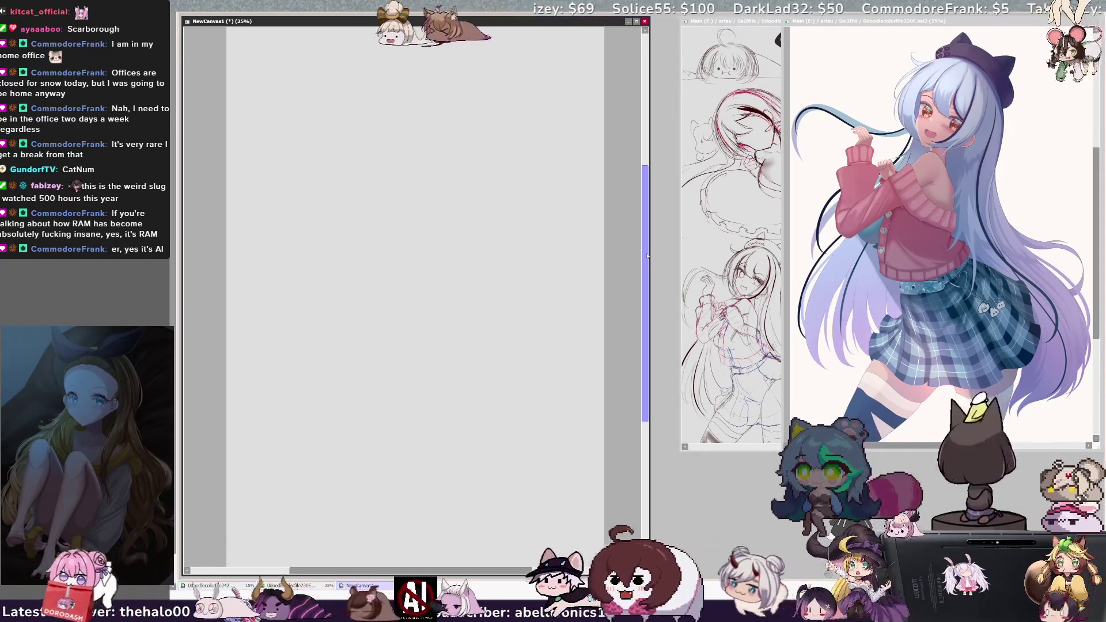
pyautogui.hscroll(1, 646, 334)
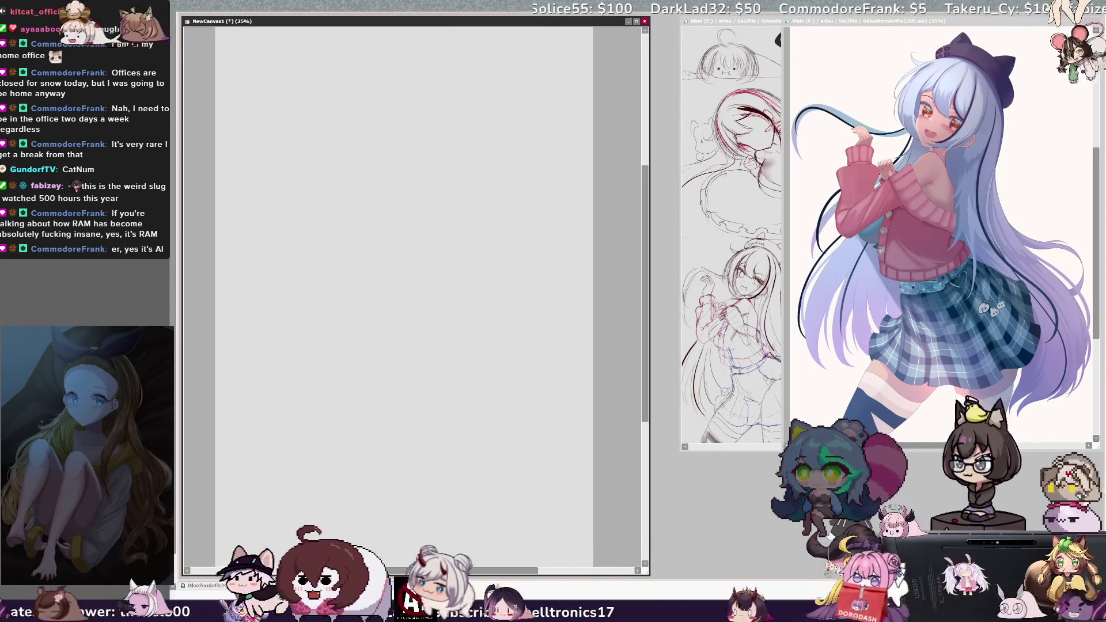
pyautogui.hscroll(-1, 510, 570)
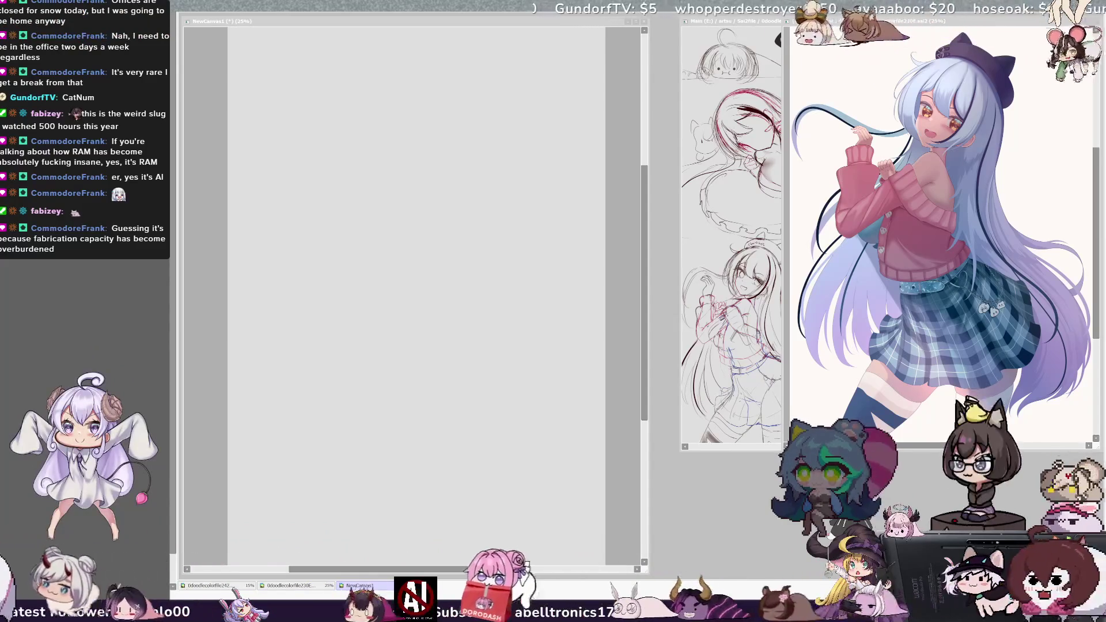
pyautogui.click(651, 270)
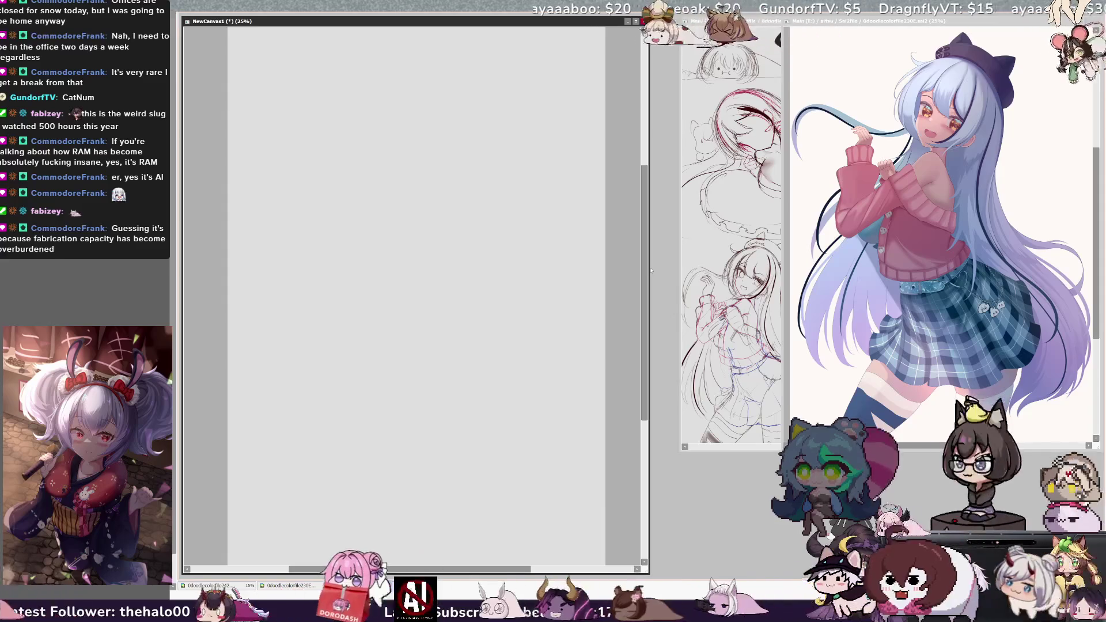
pyautogui.moveTo(522, 573); pyautogui.dragTo(523, 572)
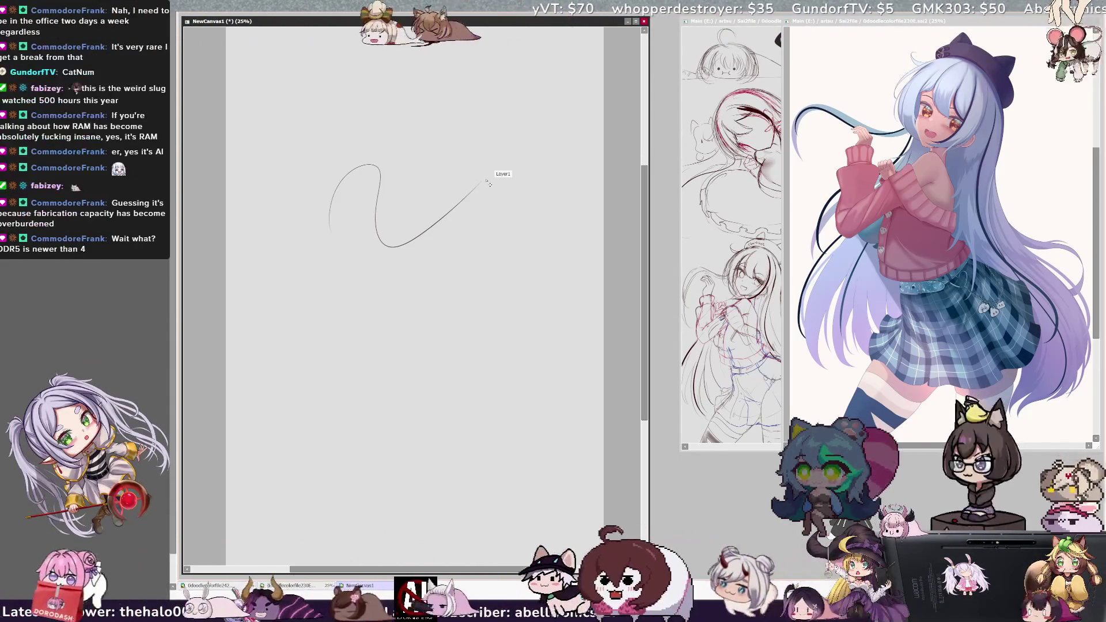
pyautogui.hotkey('ctrl', 'z')
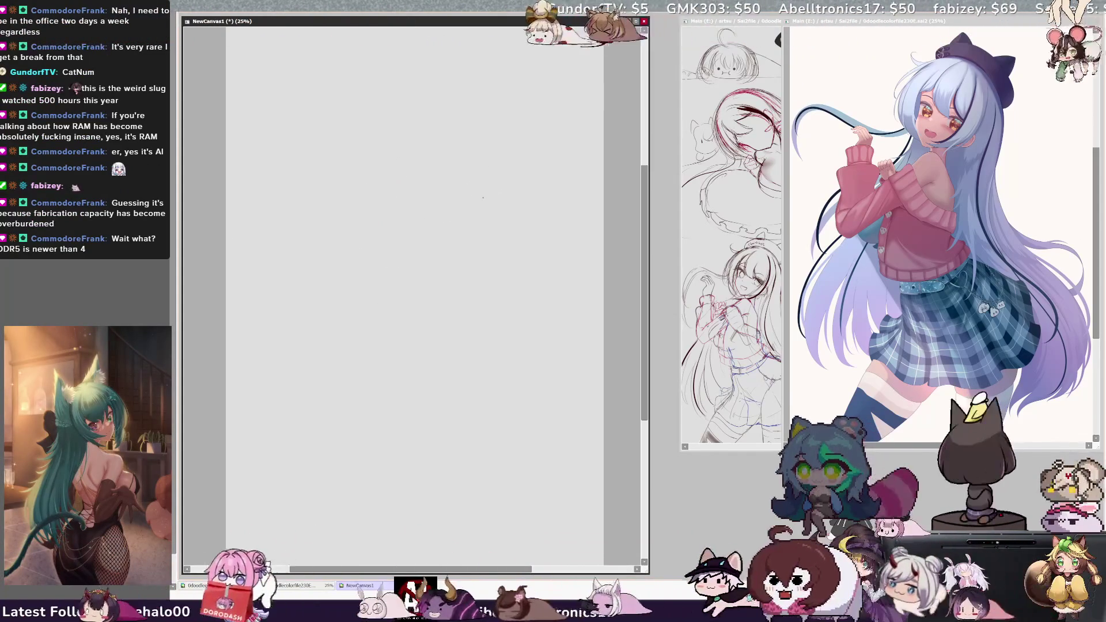
pyautogui.moveTo(394, 285)
pyautogui.mouseDown()
pyautogui.moveTo(457, 311)
pyautogui.moveTo(508, 241)
pyautogui.moveTo(570, 254)
pyautogui.mouseUp()
pyautogui.hotkey('ctrl', 'z')
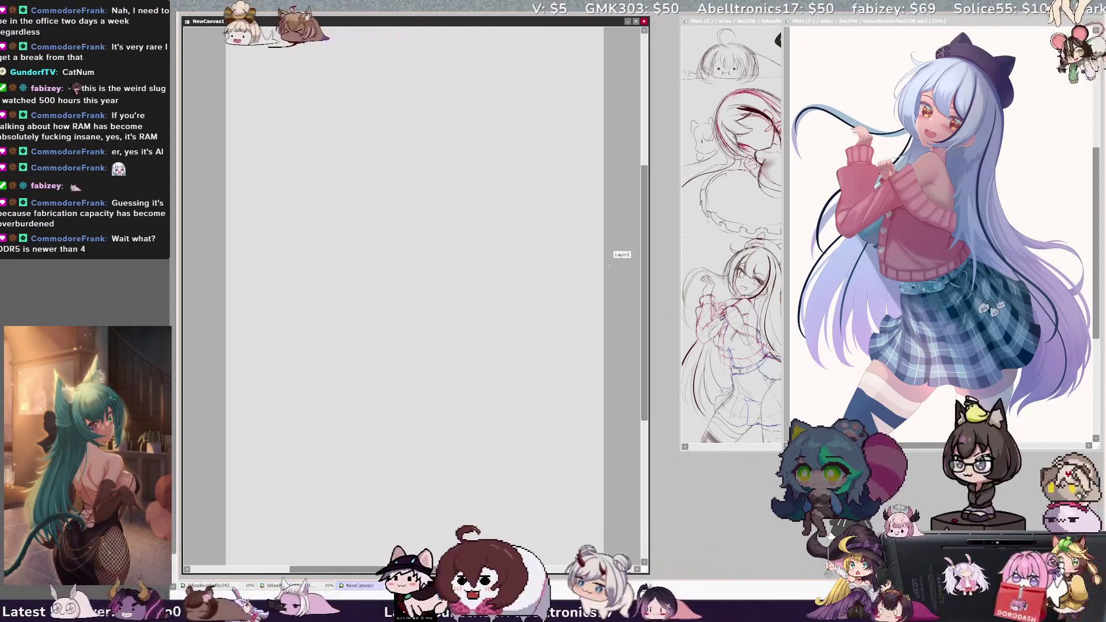
pyautogui.moveTo(316, 168); pyautogui.dragTo(383, 227)
pyautogui.hotkey('ctrl', 'z')
pyautogui.moveTo(271, 265)
pyautogui.mouseDown()
pyautogui.moveTo(318, 178)
pyautogui.moveTo(371, 311)
pyautogui.mouseUp()
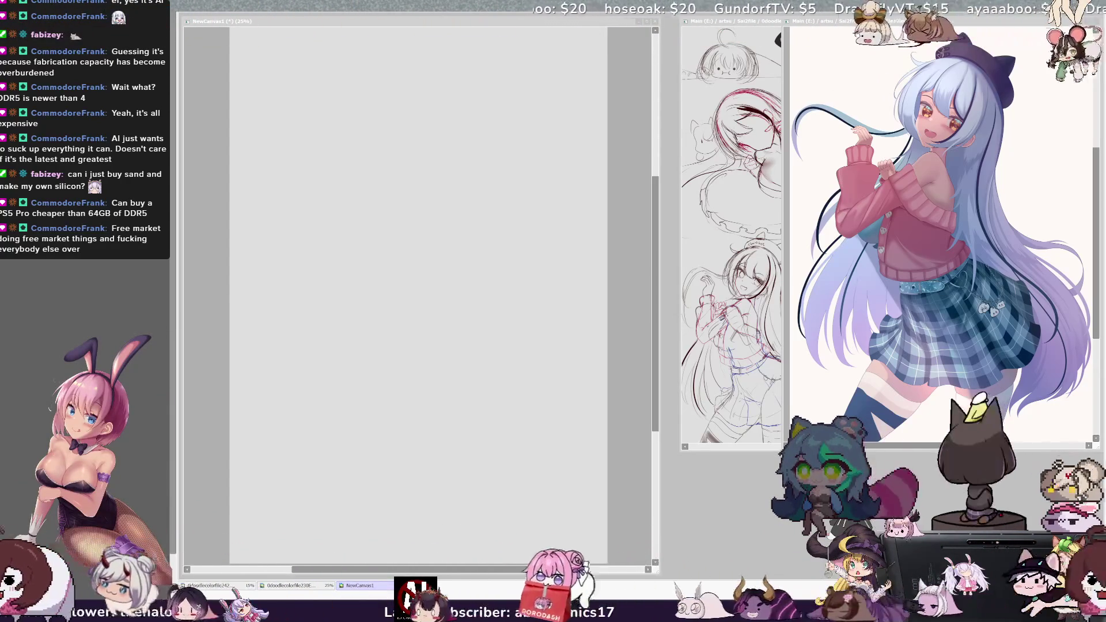
# Draw the left face line and a curved jaw on NewCanvas1, undoing the trial strokes.
pyautogui.click(367, 146)
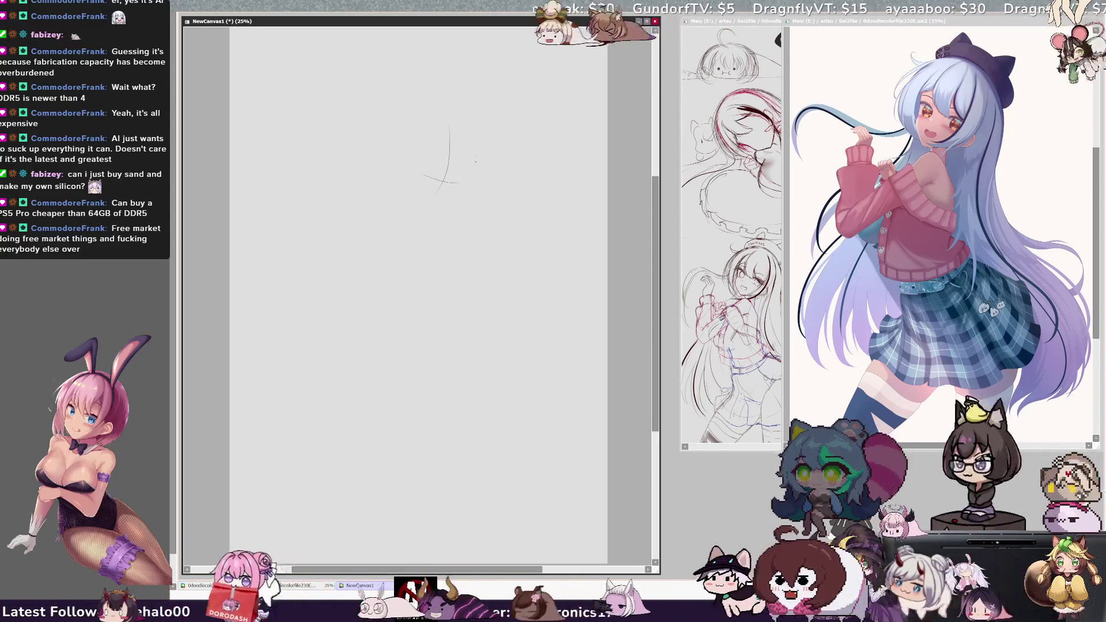
pyautogui.moveTo(458, 131)
pyautogui.mouseDown()
pyautogui.moveTo(438, 225)
pyautogui.moveTo(455, 234)
pyautogui.moveTo(449, 242)
pyautogui.mouseUp()
pyautogui.hotkey('ctrl', 'z')
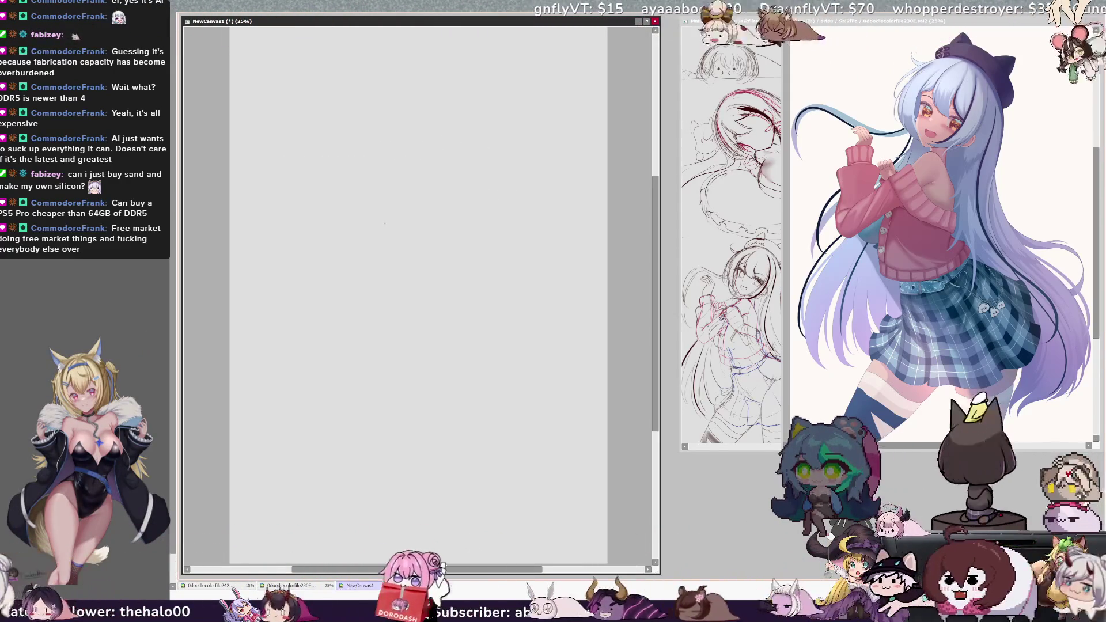
pyautogui.hotkey('ctrl', 'z')
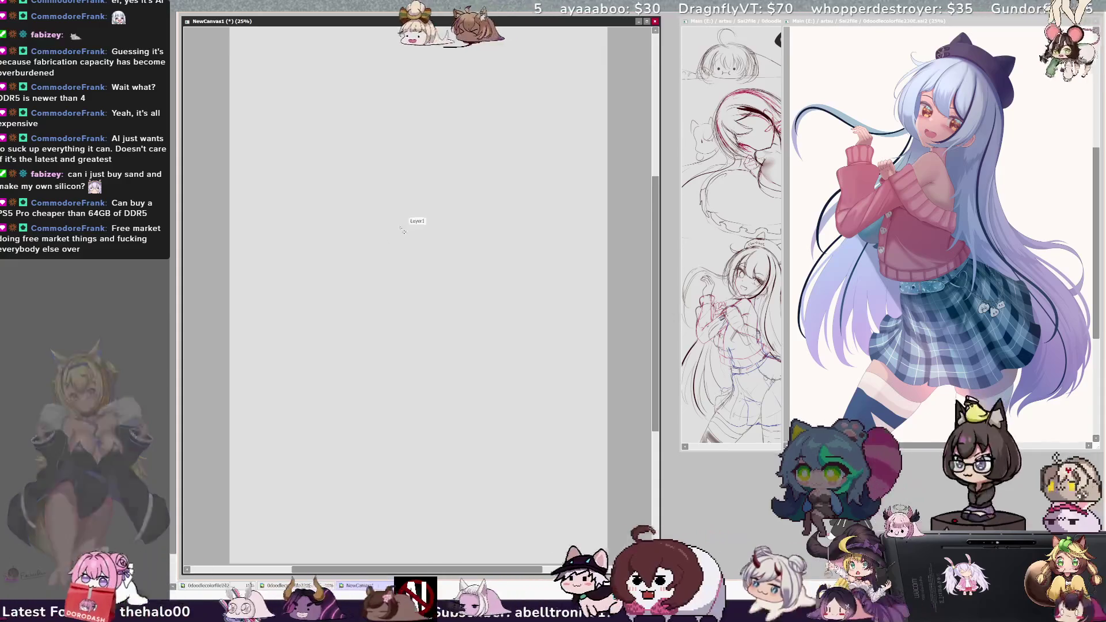
pyautogui.moveTo(457, 142); pyautogui.dragTo(457, 164)
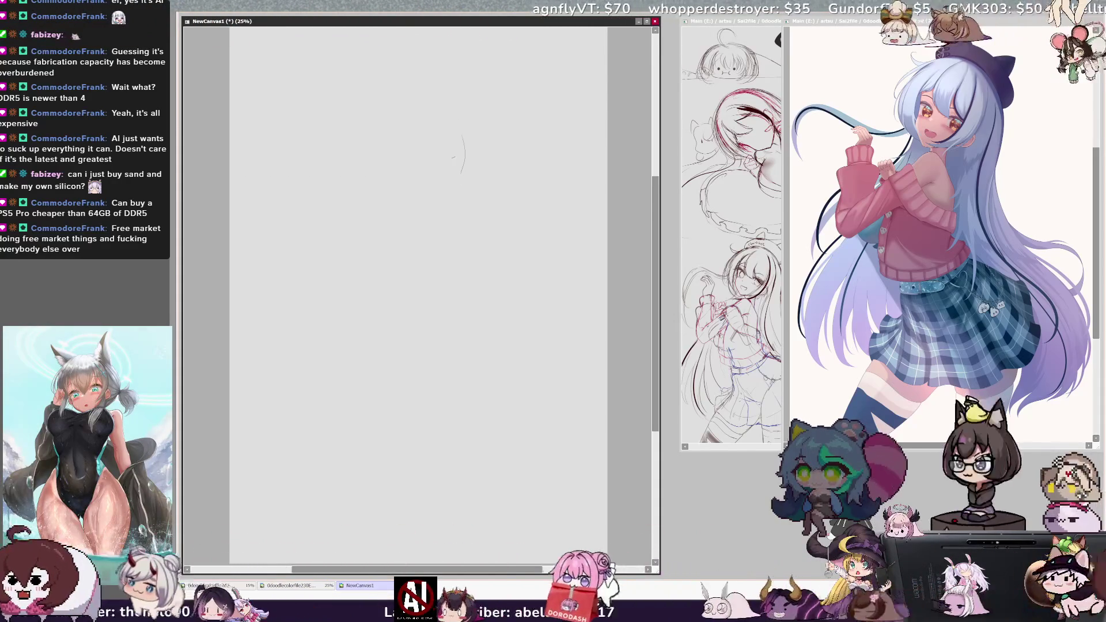
pyautogui.hotkey('ctrl', 'z')
pyautogui.moveTo(374, 137); pyautogui.dragTo(372, 173)
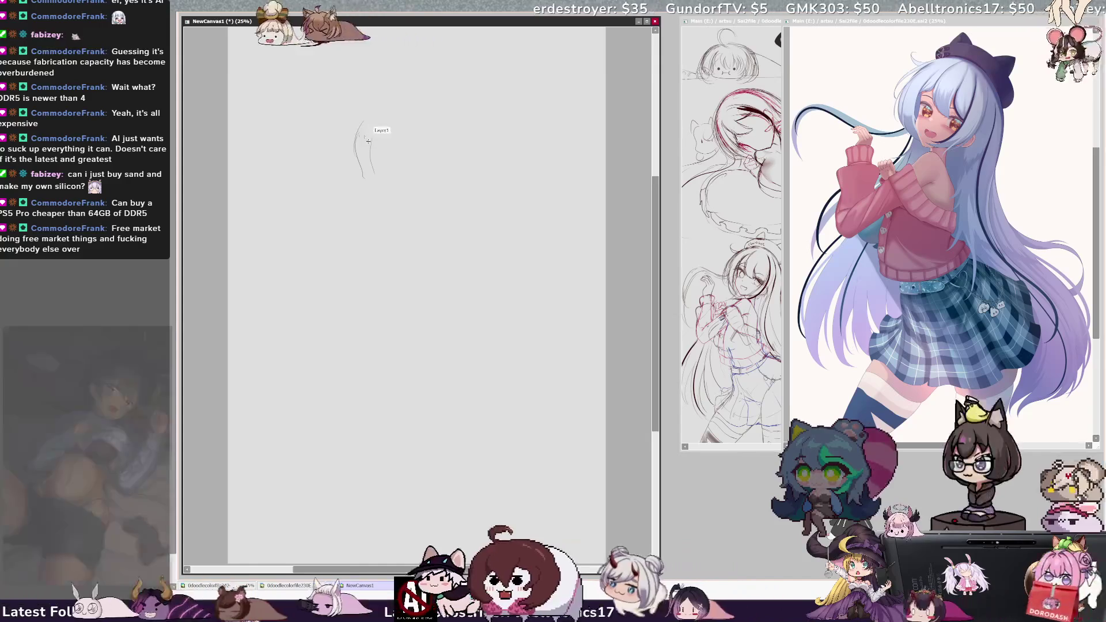
pyautogui.moveTo(354, 162); pyautogui.dragTo(404, 178)
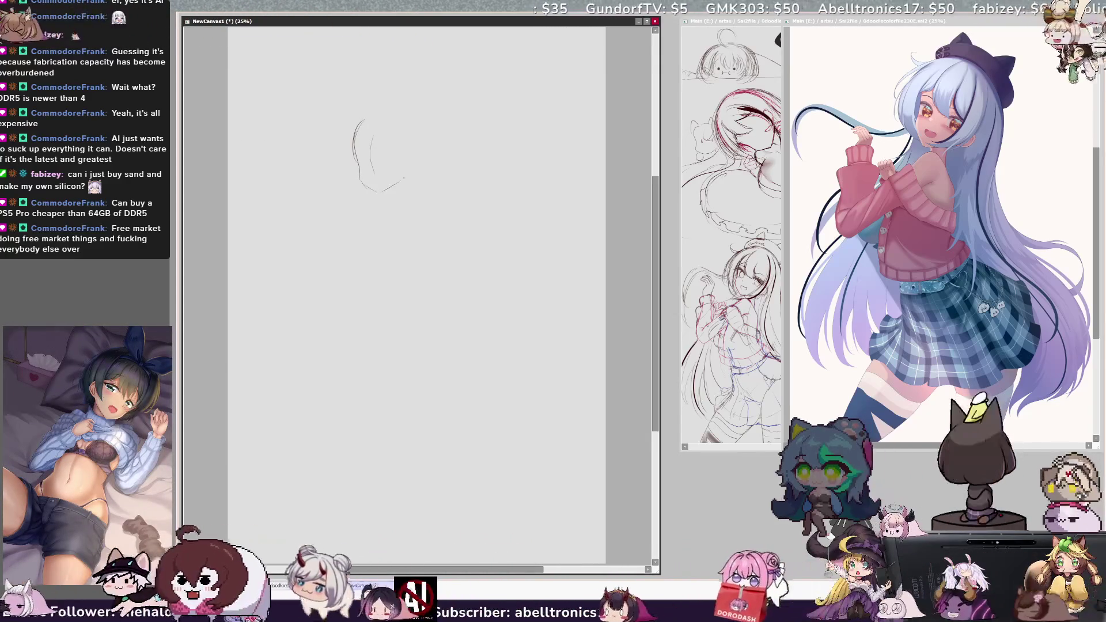
# Mirror the view with H, add cheek and jaw lines, then undo the last two strokes.
pyautogui.press('h')
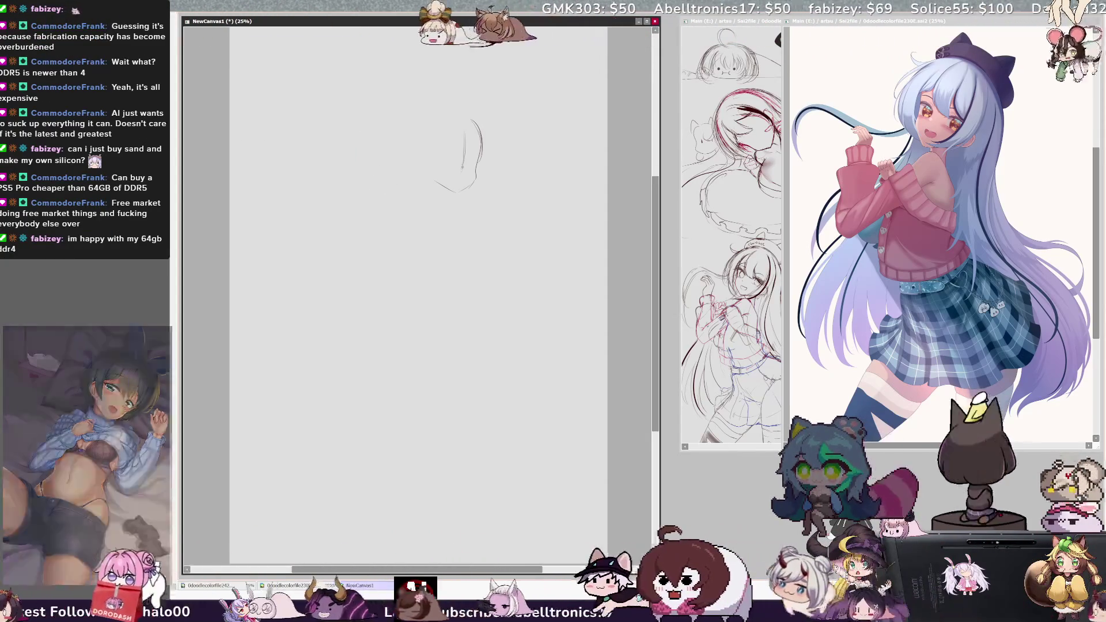
pyautogui.moveTo(467, 131); pyautogui.dragTo(462, 172)
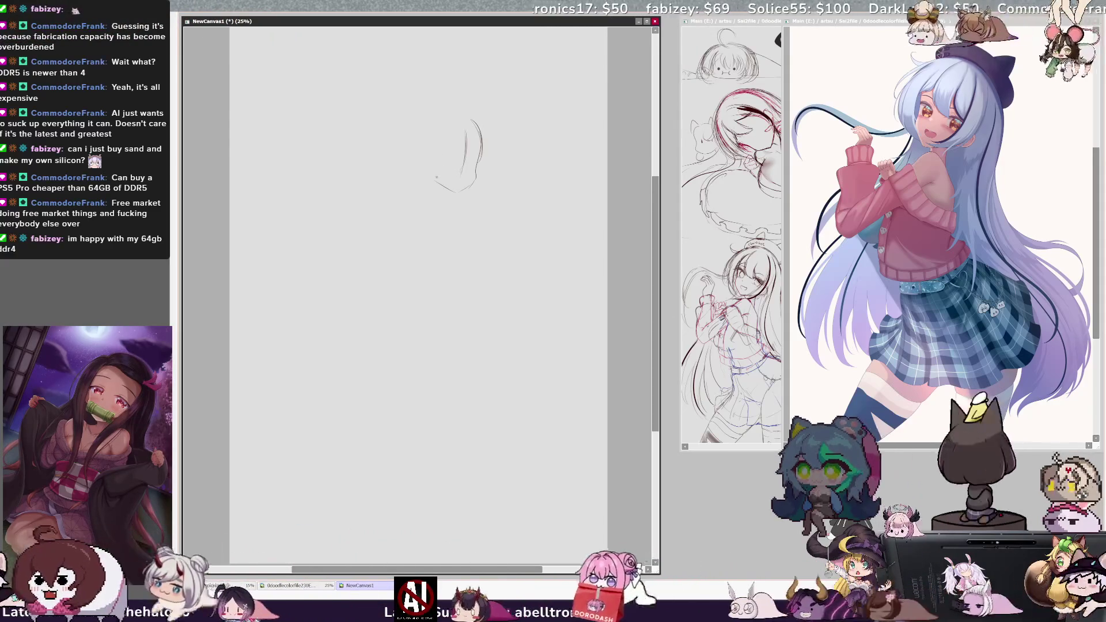
pyautogui.moveTo(459, 195); pyautogui.dragTo(453, 196)
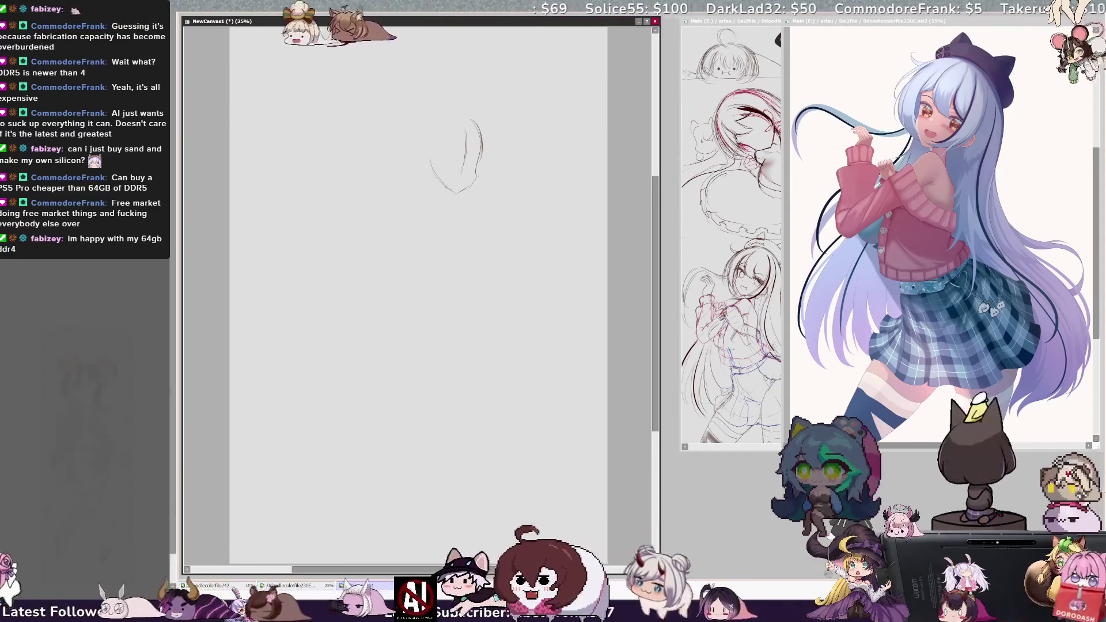
pyautogui.moveTo(458, 192)
pyautogui.mouseDown()
pyautogui.moveTo(477, 180)
pyautogui.moveTo(479, 159)
pyautogui.mouseUp()
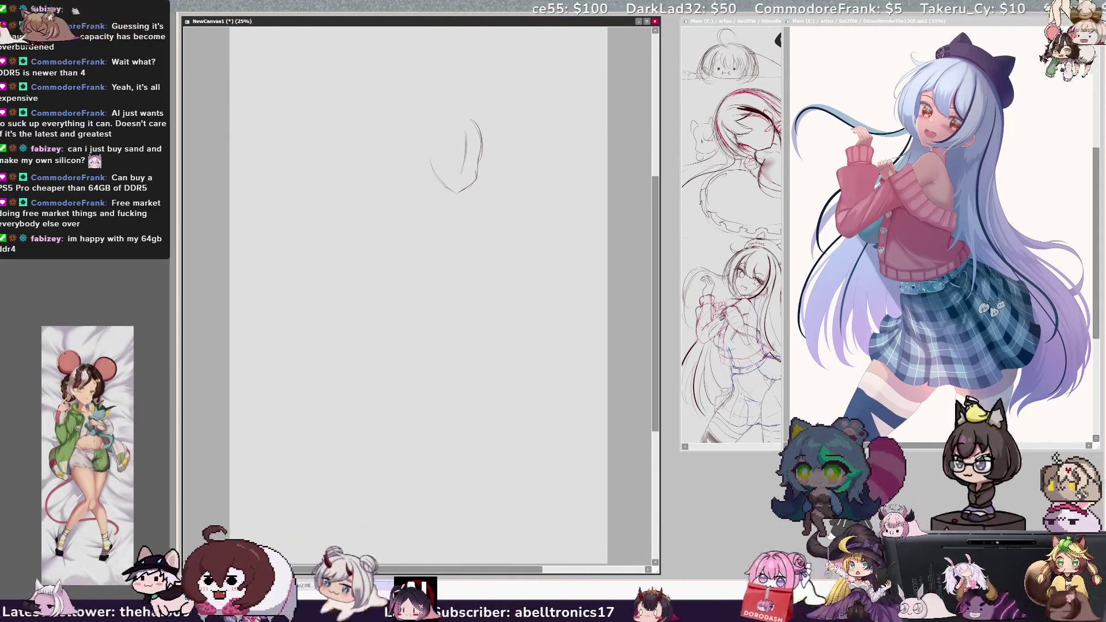
pyautogui.hotkey('ctrl', 'z')
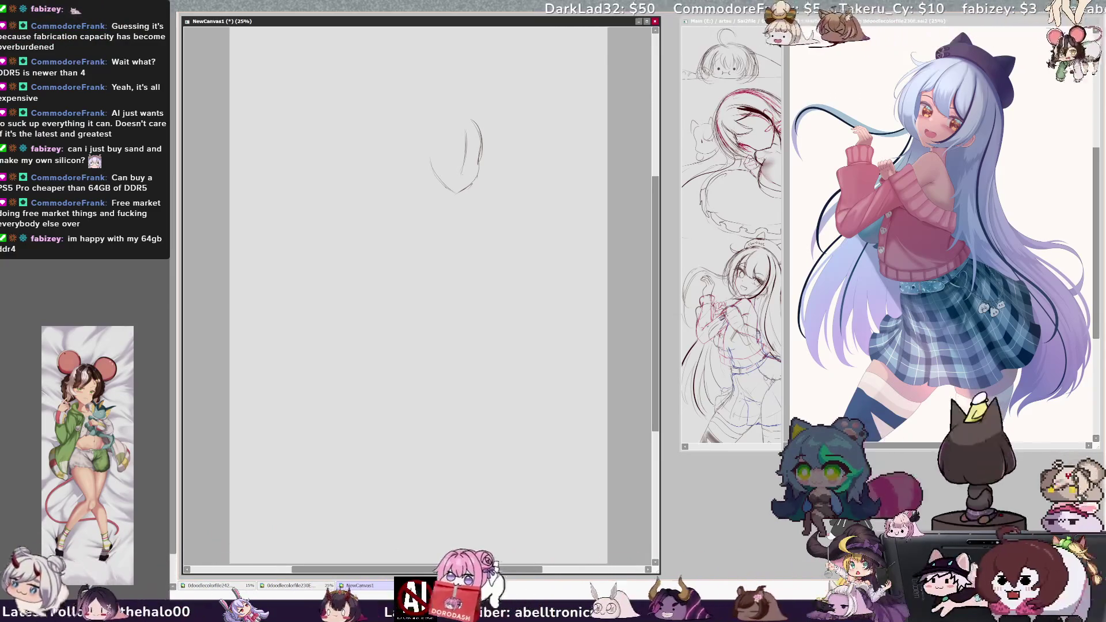
pyautogui.hotkey('ctrl', 'z')
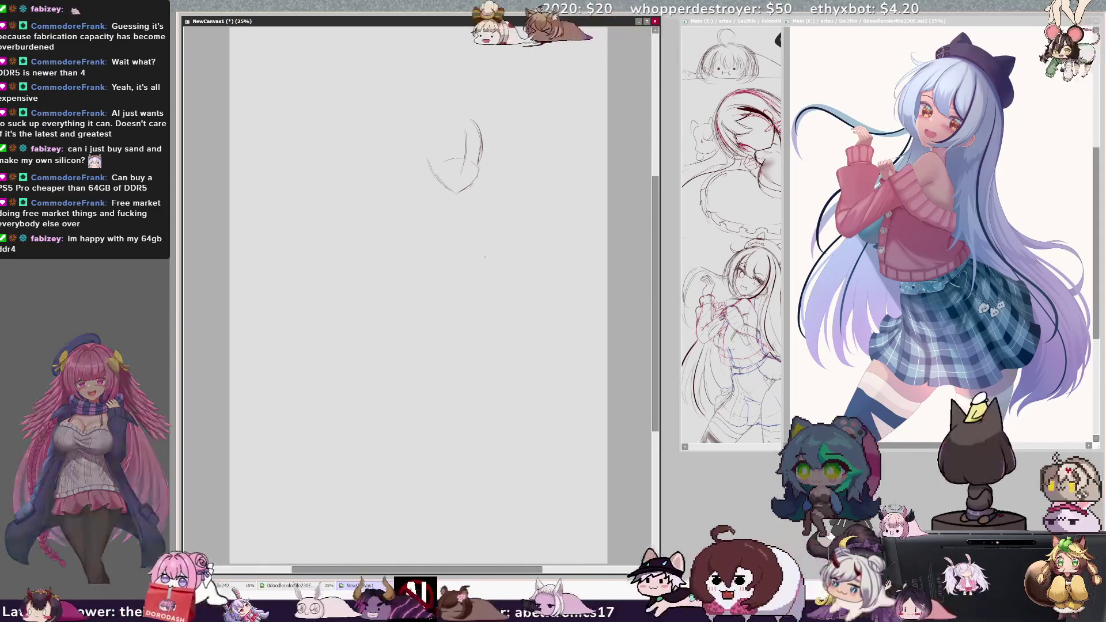
# Sketch the top of the head with small curves, undoing one head arc.
pyautogui.moveTo(418, 108)
pyautogui.mouseDown()
pyautogui.moveTo(459, 102)
pyautogui.moveTo(461, 89)
pyautogui.mouseUp()
pyautogui.hotkey('ctrl', 'z')
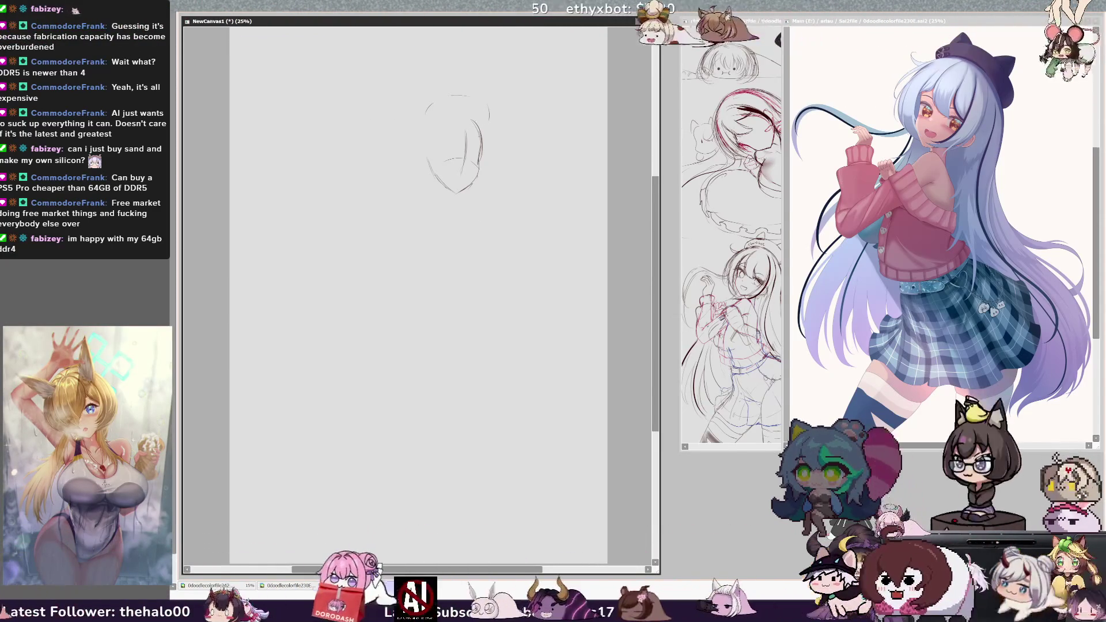
pyautogui.moveTo(471, 131)
pyautogui.mouseDown()
pyautogui.moveTo(475, 144)
pyautogui.moveTo(495, 146)
pyautogui.moveTo(426, 139)
pyautogui.moveTo(421, 150)
pyautogui.mouseUp()
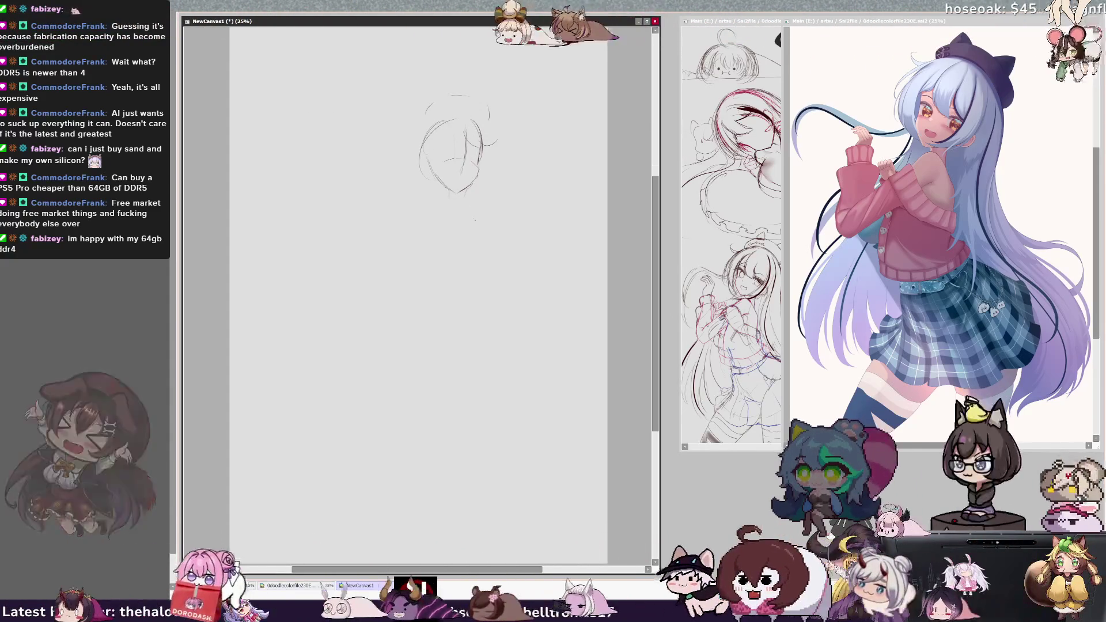
# Rough in shoulders, back, torso and a leg, then clear the whole layer with Delete.
pyautogui.moveTo(412, 230)
pyautogui.mouseDown()
pyautogui.moveTo(412, 248)
pyautogui.moveTo(359, 269)
pyautogui.mouseUp()
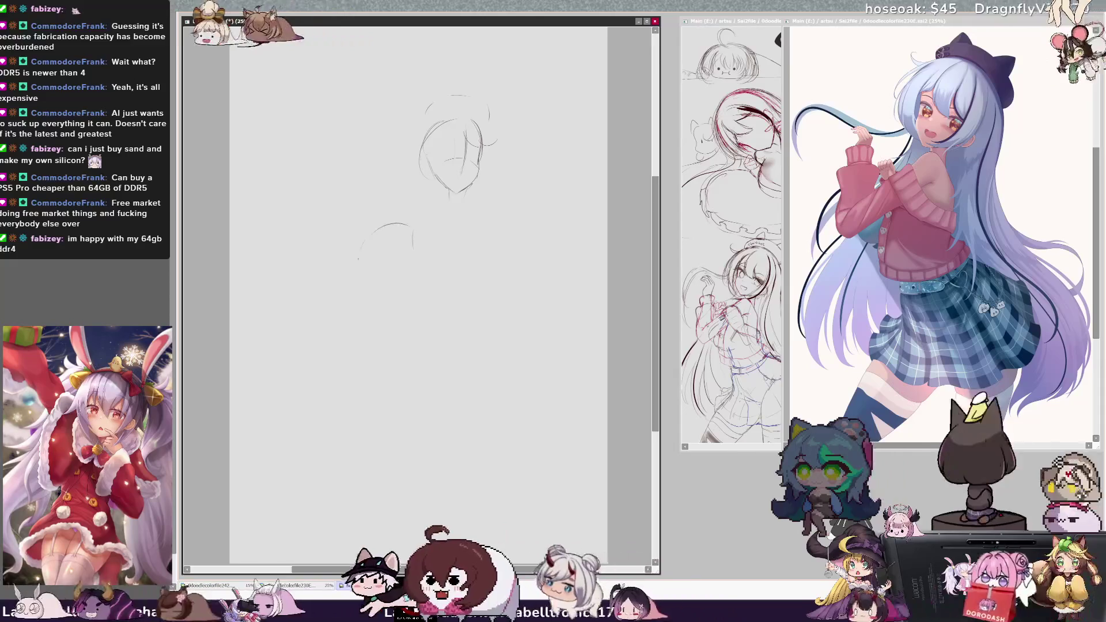
pyautogui.moveTo(412, 196); pyautogui.dragTo(413, 226)
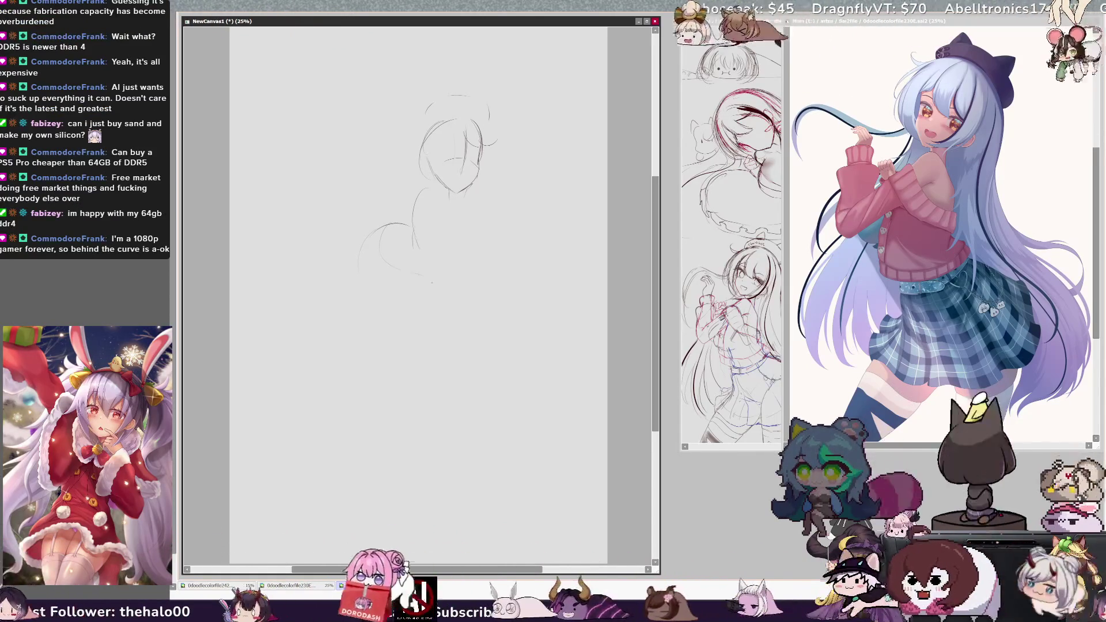
pyautogui.moveTo(427, 230); pyautogui.dragTo(402, 298)
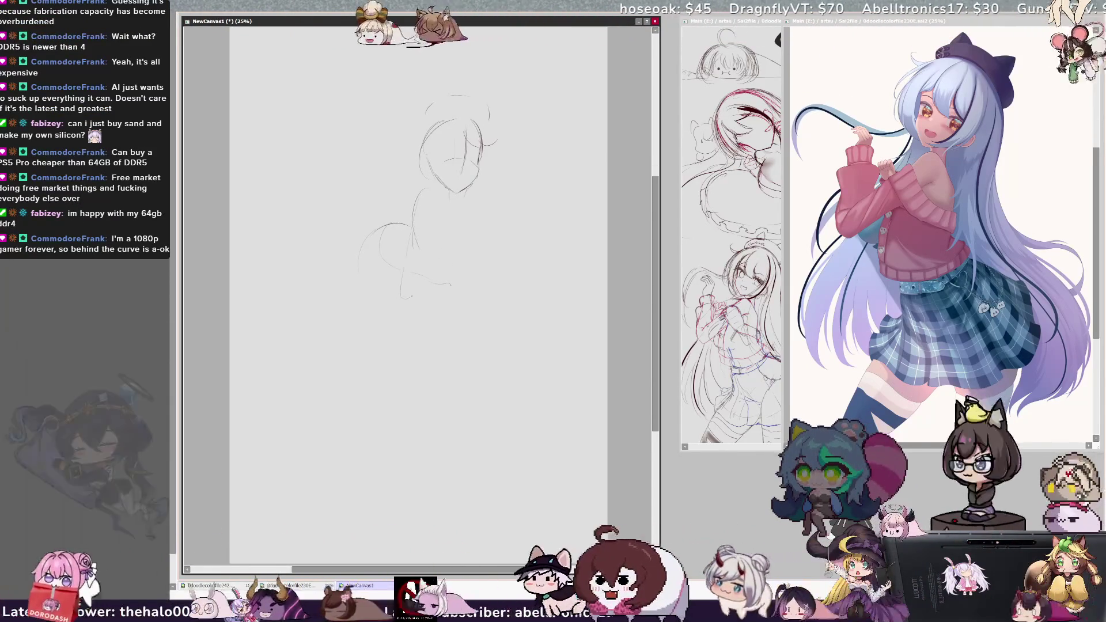
pyautogui.moveTo(468, 303); pyautogui.dragTo(459, 321)
pyautogui.moveTo(471, 228)
pyautogui.mouseDown()
pyautogui.moveTo(469, 271)
pyautogui.moveTo(560, 156)
pyautogui.mouseUp()
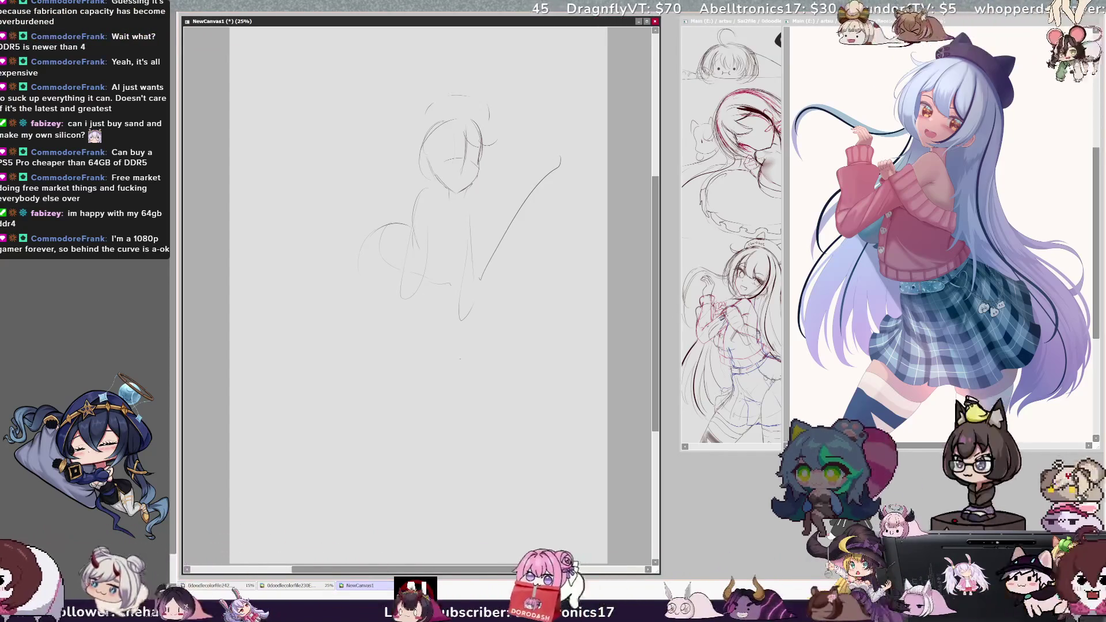
pyautogui.moveTo(491, 327); pyautogui.dragTo(516, 333)
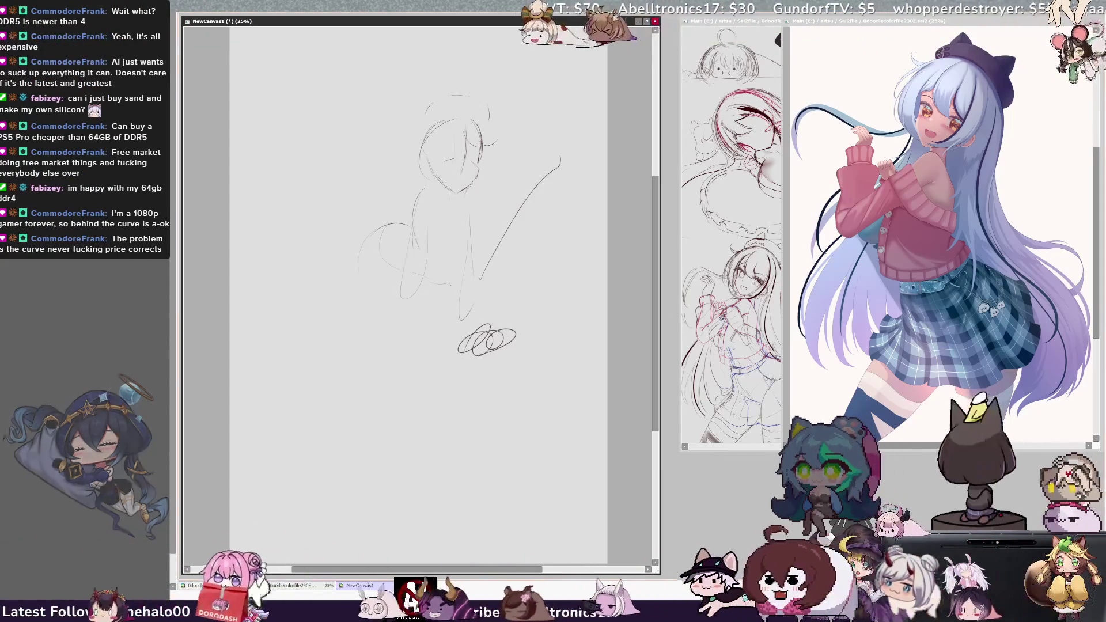
pyautogui.press('Delete')
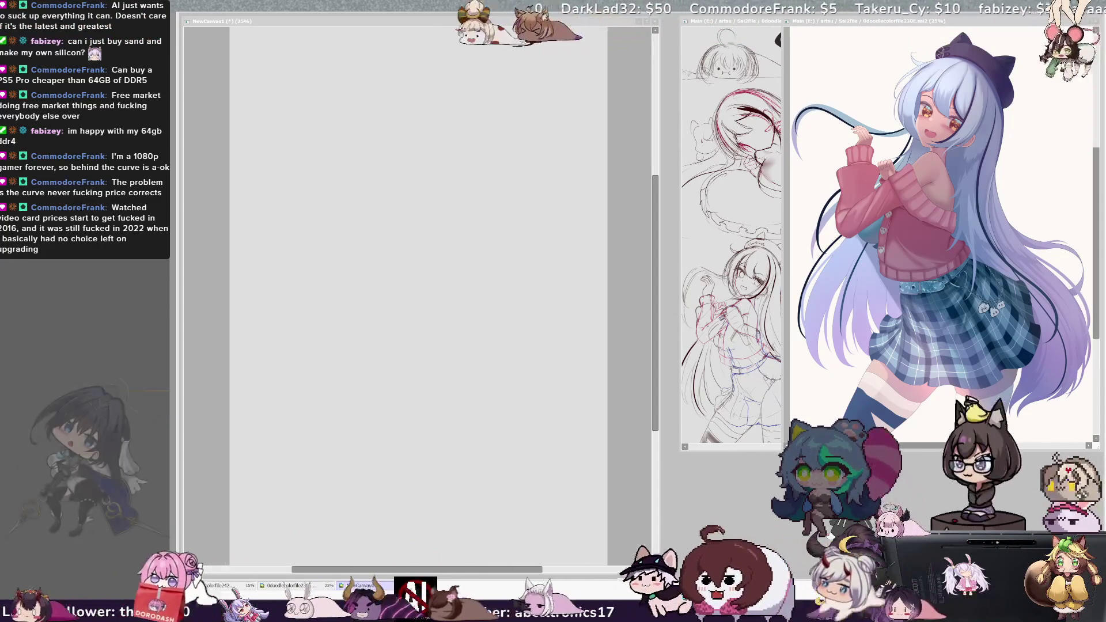
pyautogui.click(508, 166)
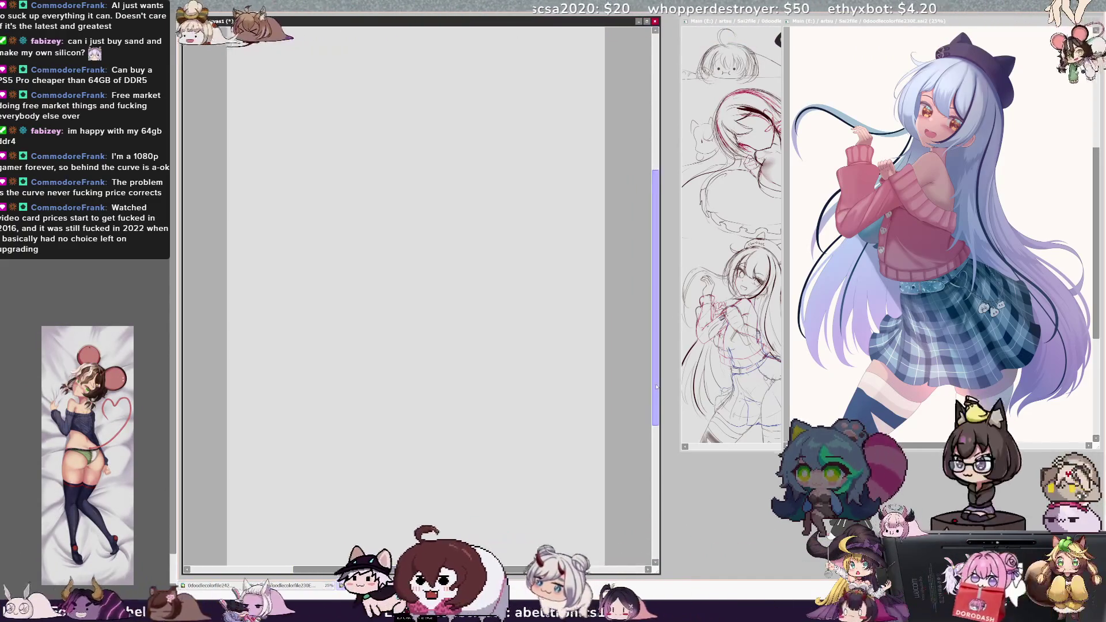
pyautogui.moveTo(536, 571); pyautogui.dragTo(530, 571)
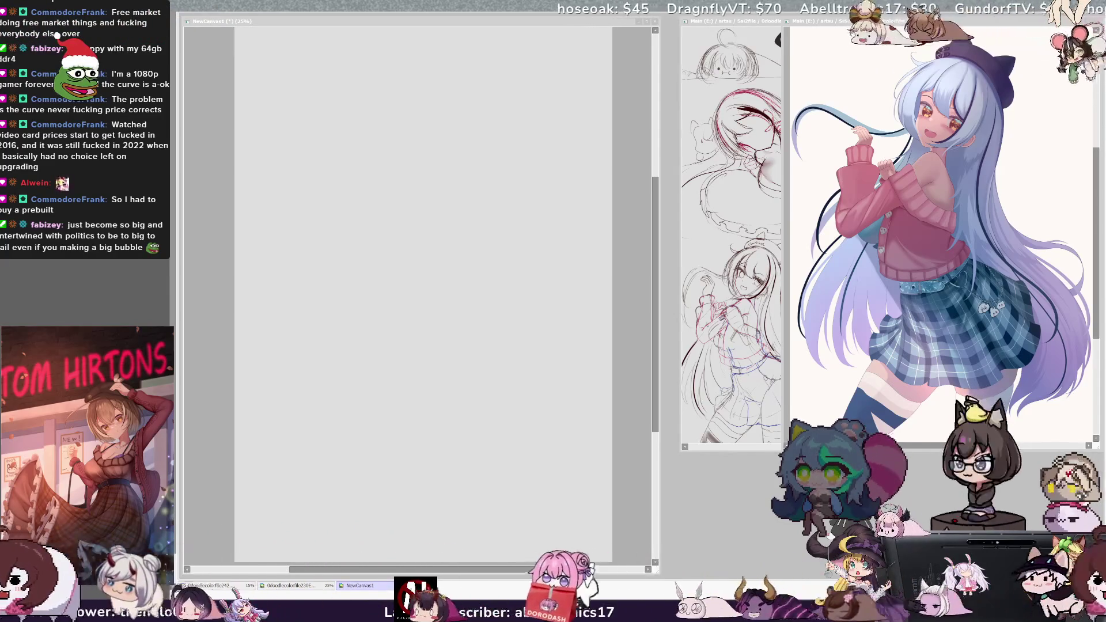
# Draw a curved head stroke, undo and redraw it, then add a short curve to its left.
pyautogui.moveTo(448, 100); pyautogui.dragTo(440, 154)
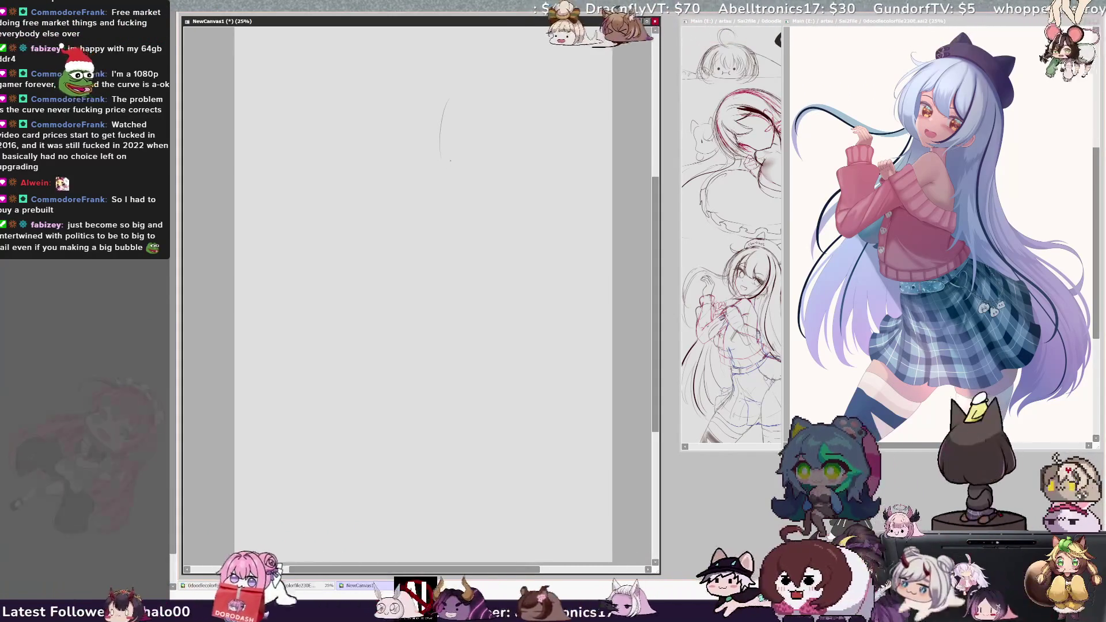
pyautogui.hotkey('ctrl', 'z')
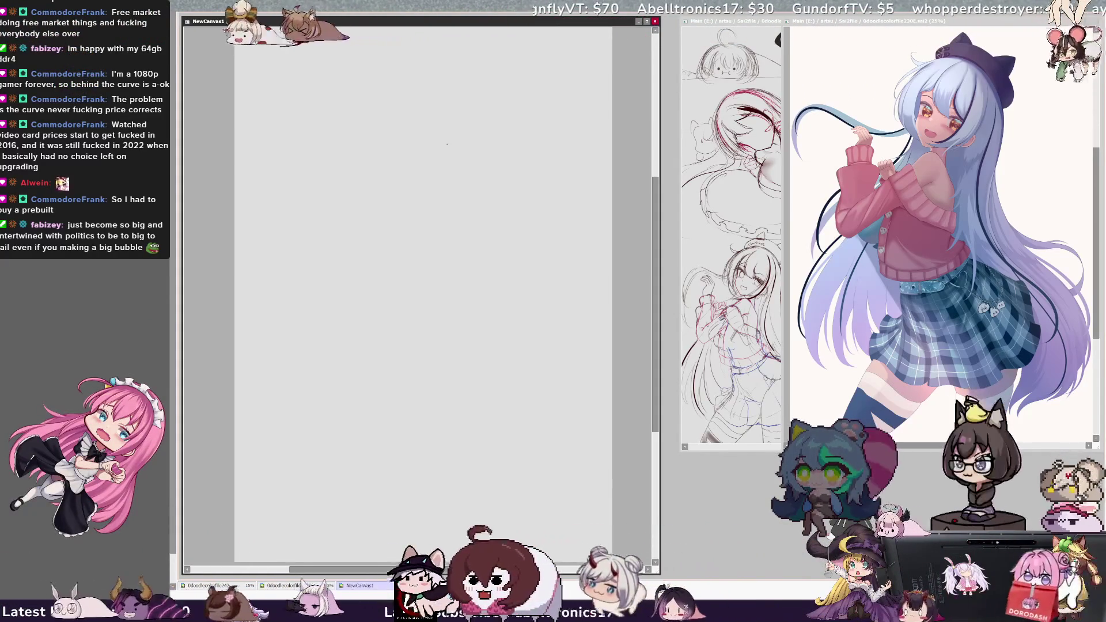
pyautogui.moveTo(445, 114); pyautogui.dragTo(460, 158)
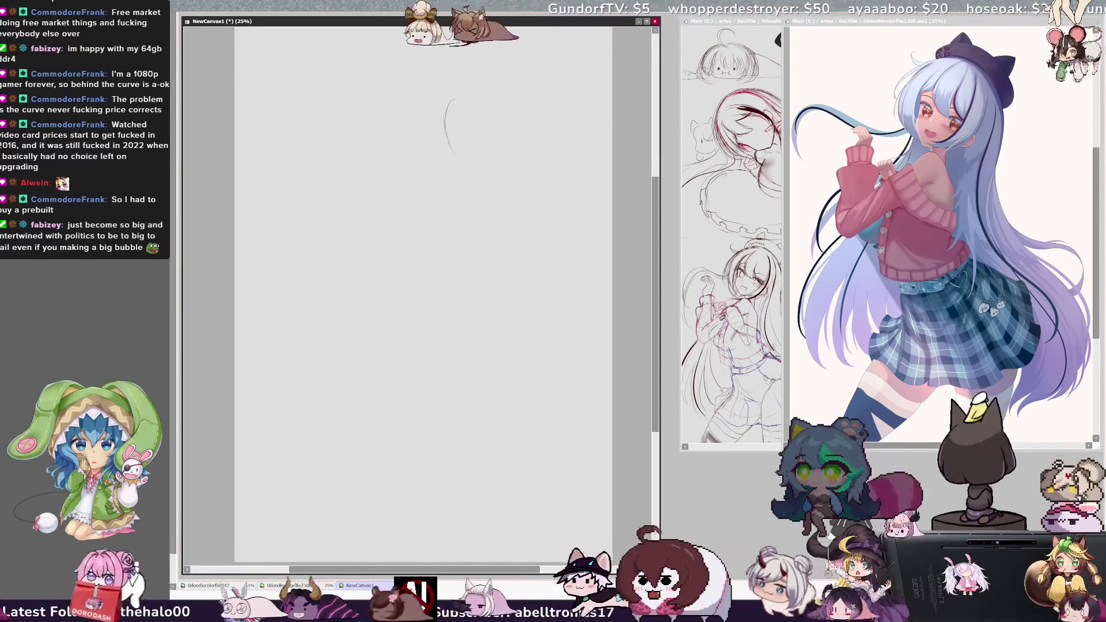
pyautogui.moveTo(440, 102); pyautogui.dragTo(434, 133)
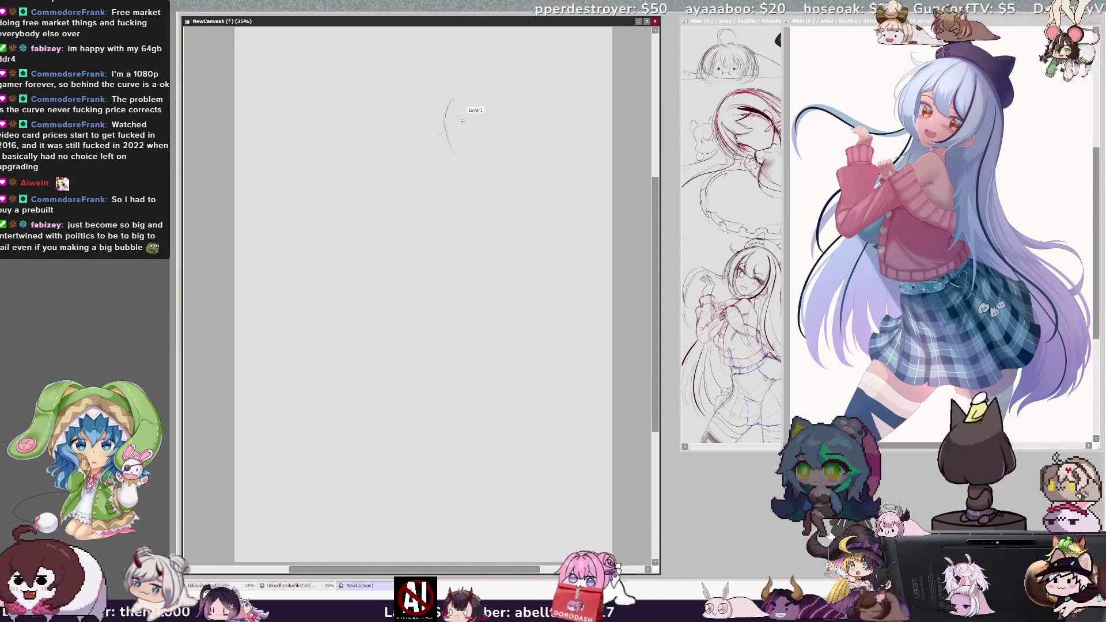
# Build up the curved hair strands around the head, erasing and undoing stray marks.
pyautogui.moveTo(453, 99); pyautogui.dragTo(451, 149)
pyautogui.moveTo(433, 105); pyautogui.dragTo(460, 165)
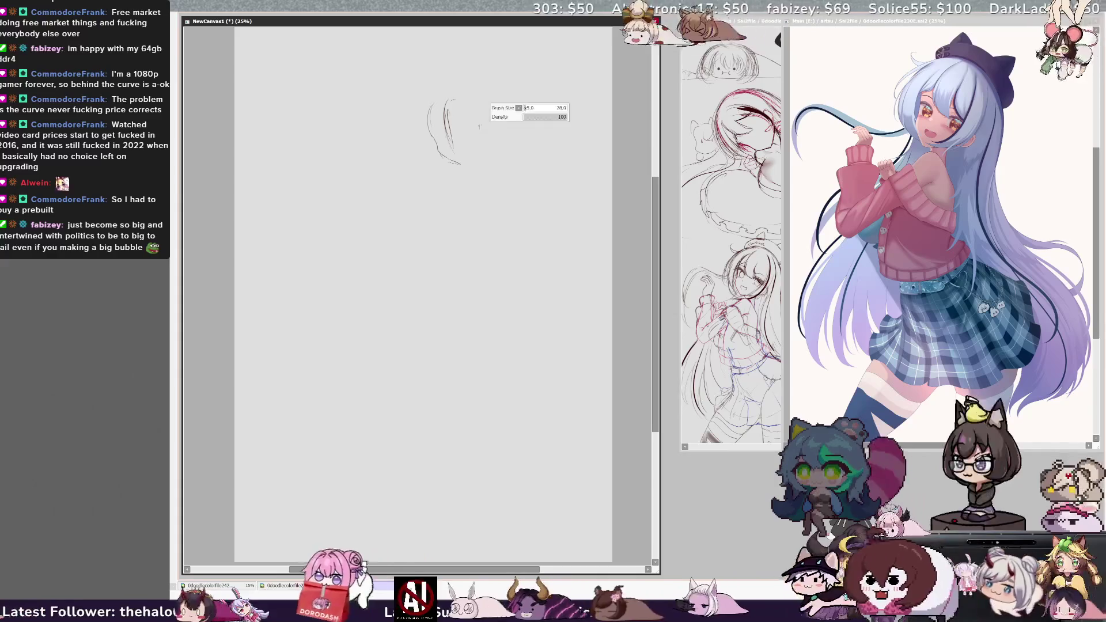
pyautogui.moveTo(451, 138)
pyautogui.mouseDown()
pyautogui.moveTo(447, 118)
pyautogui.moveTo(444, 145)
pyautogui.mouseUp()
pyautogui.hotkey('ctrl', 'z')
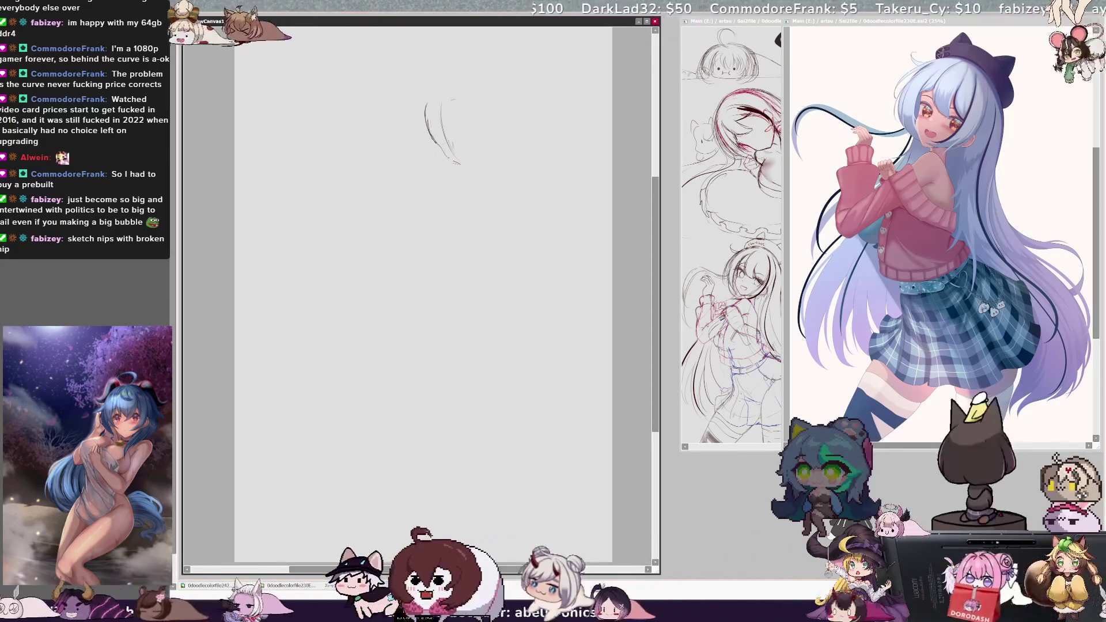
pyautogui.moveTo(442, 111); pyautogui.dragTo(447, 133)
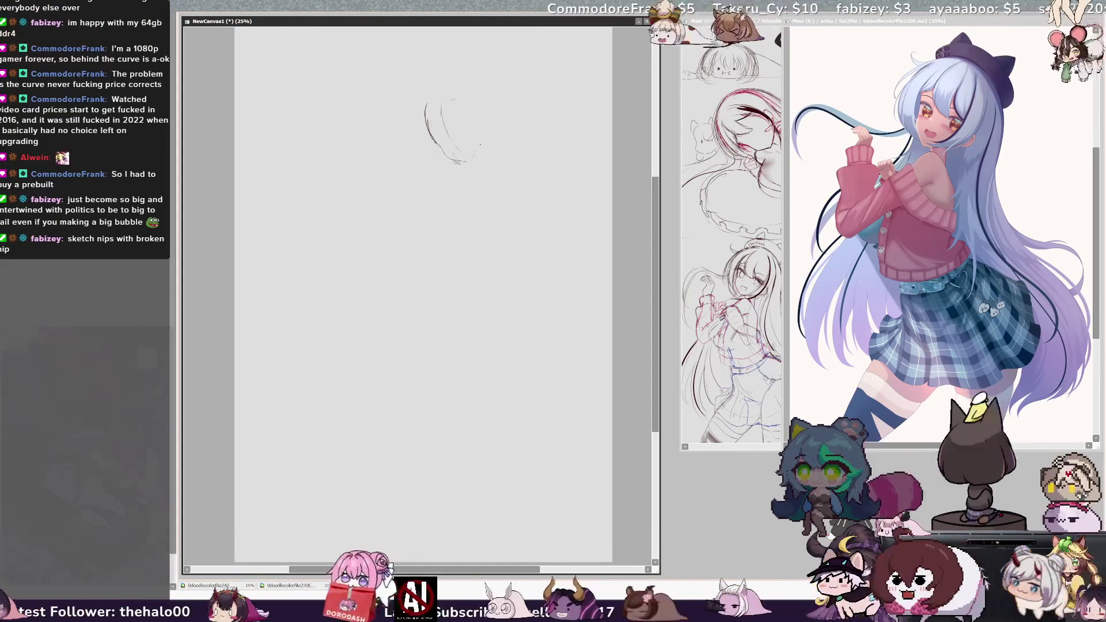
# Sketch the right side of the head, the jaw line and short lines below the head.
pyautogui.moveTo(483, 119); pyautogui.dragTo(472, 170)
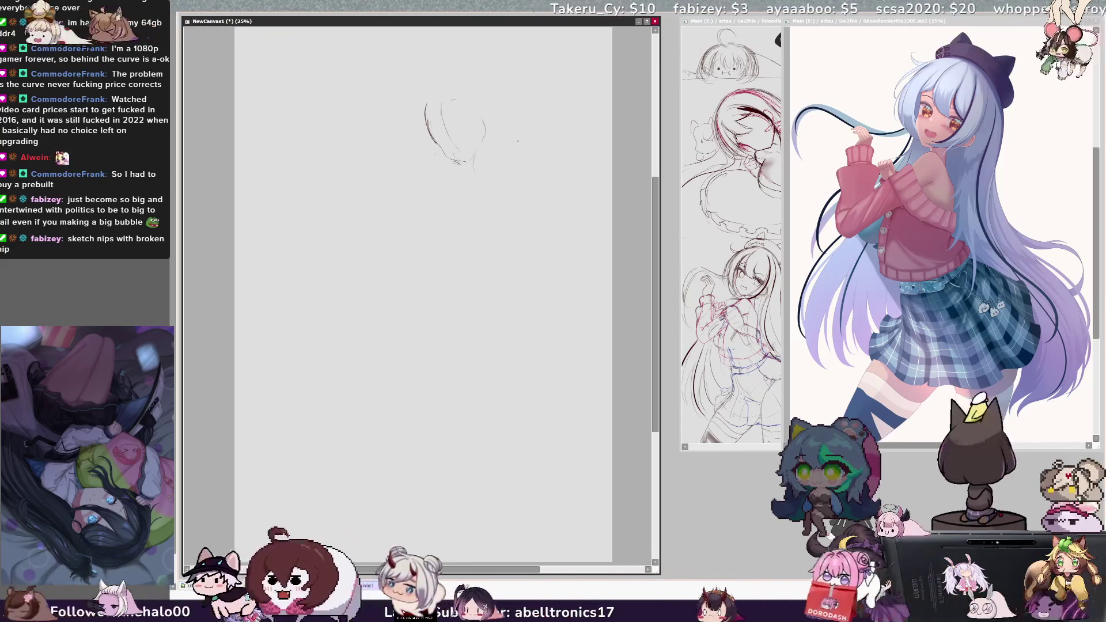
pyautogui.moveTo(474, 166)
pyautogui.mouseDown()
pyautogui.moveTo(493, 175)
pyautogui.moveTo(440, 210)
pyautogui.mouseUp()
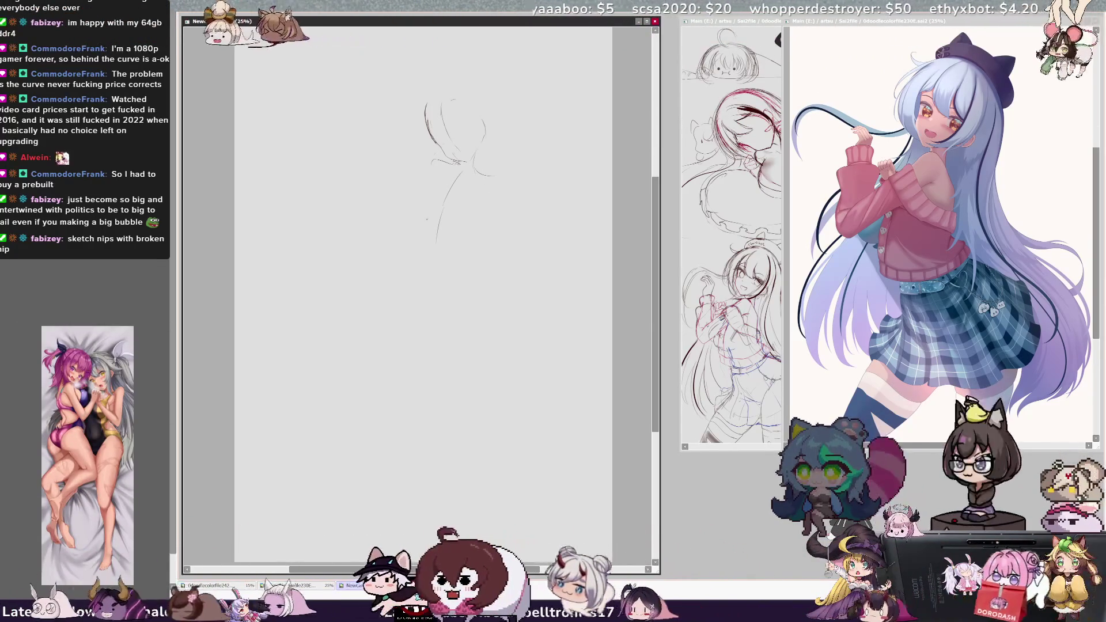
pyautogui.keyDown('ctrl'); pyautogui.keyDown('shift'); pyautogui.click(446, 210); pyautogui.keyUp('shift'); pyautogui.keyUp('ctrl')
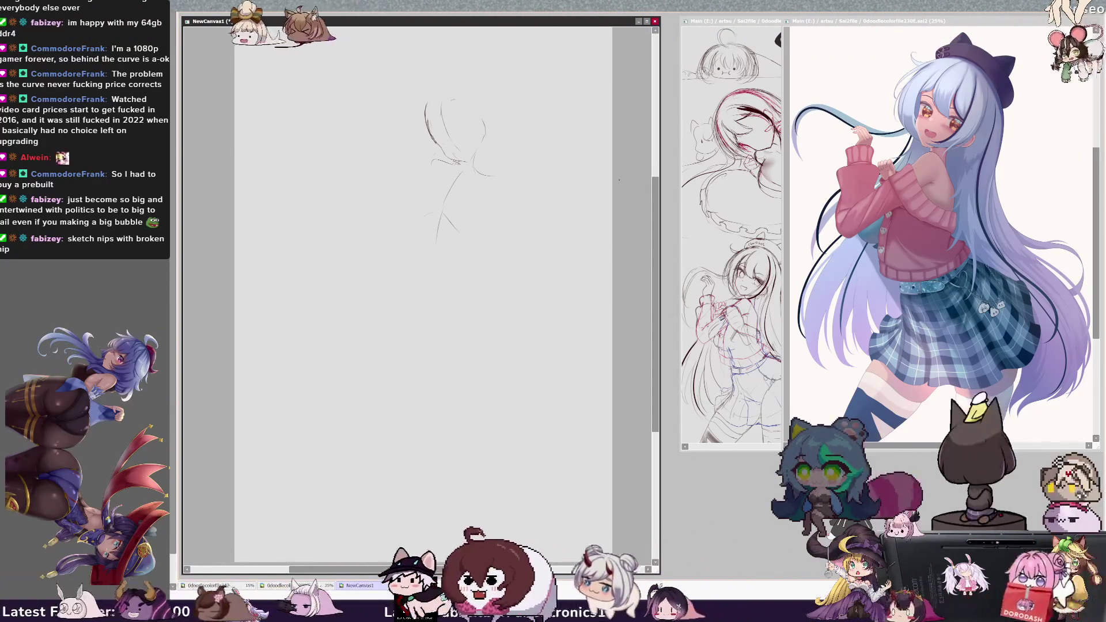
pyautogui.moveTo(485, 163); pyautogui.dragTo(523, 138)
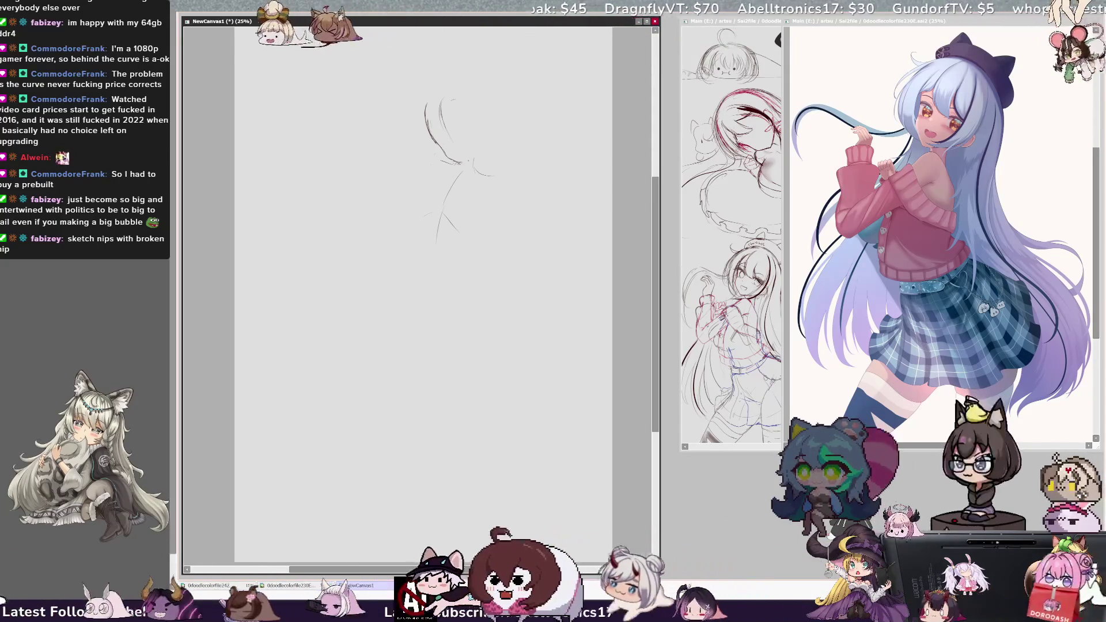
pyautogui.moveTo(475, 144); pyautogui.dragTo(471, 157)
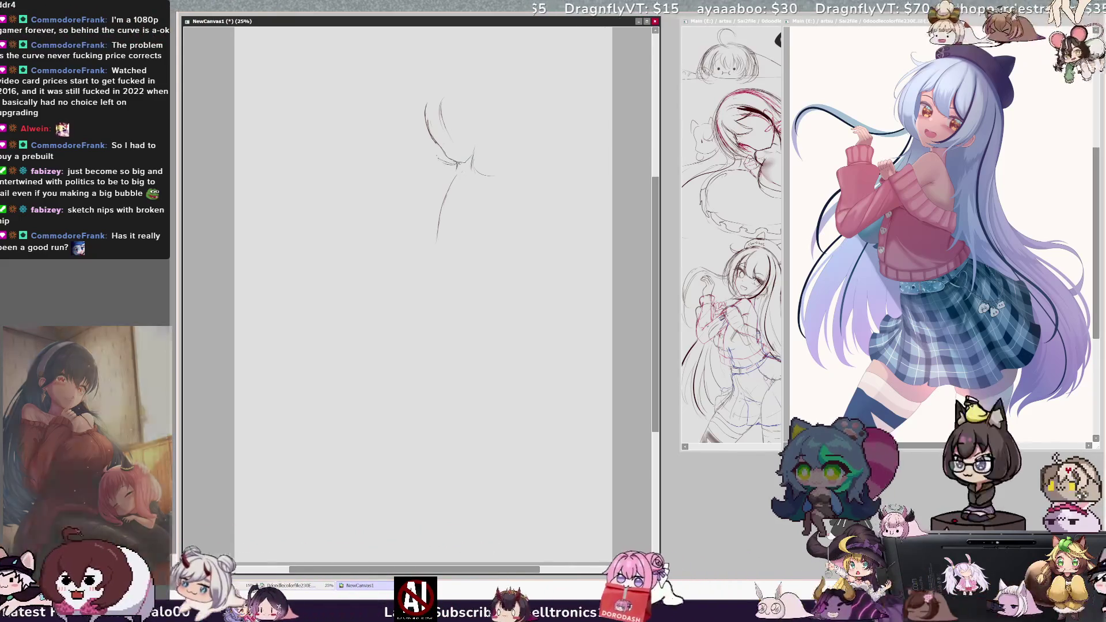
# Draw the shoulder line sloping down-left from the neck and the right side of the torso.
pyautogui.moveTo(420, 170); pyautogui.dragTo(454, 161)
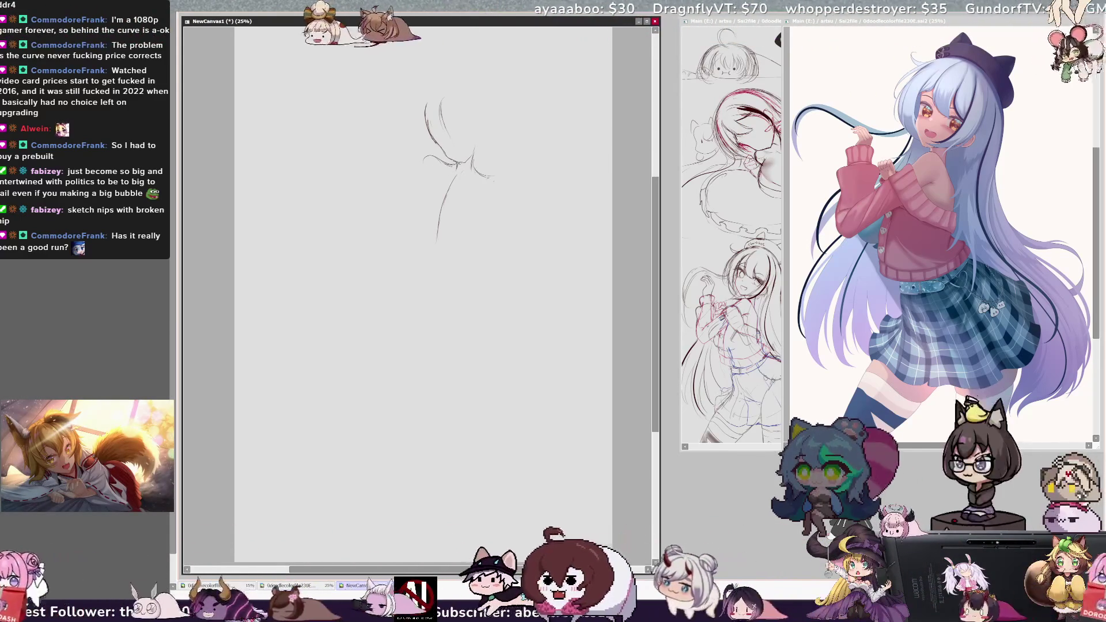
pyautogui.hotkey('ctrl', 'z')
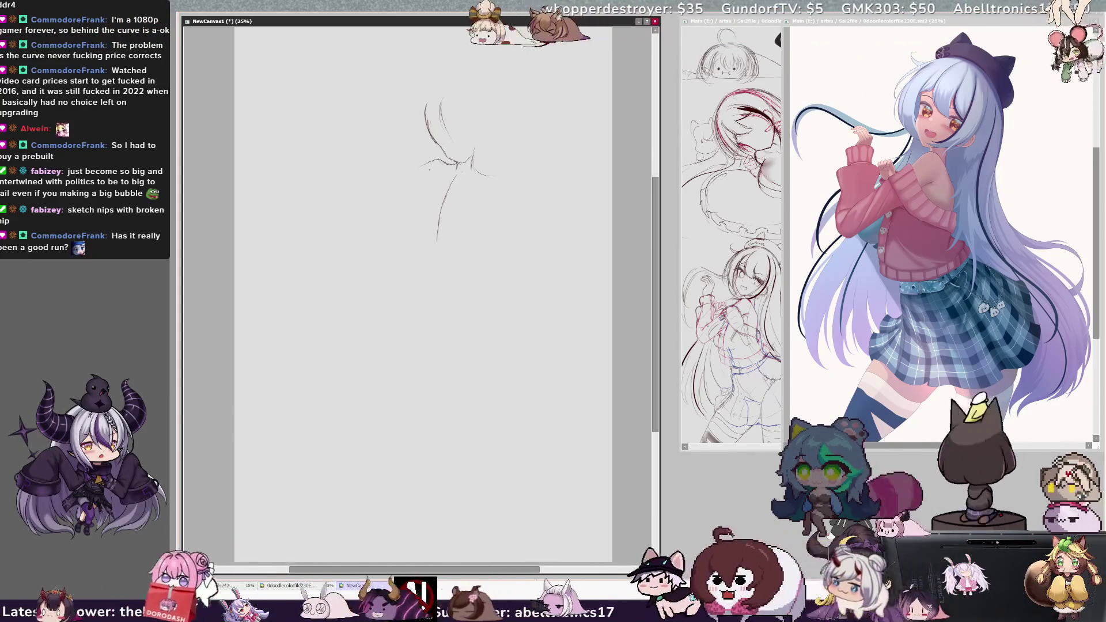
pyautogui.moveTo(447, 166)
pyautogui.mouseDown()
pyautogui.moveTo(421, 185)
pyautogui.moveTo(424, 222)
pyautogui.mouseUp()
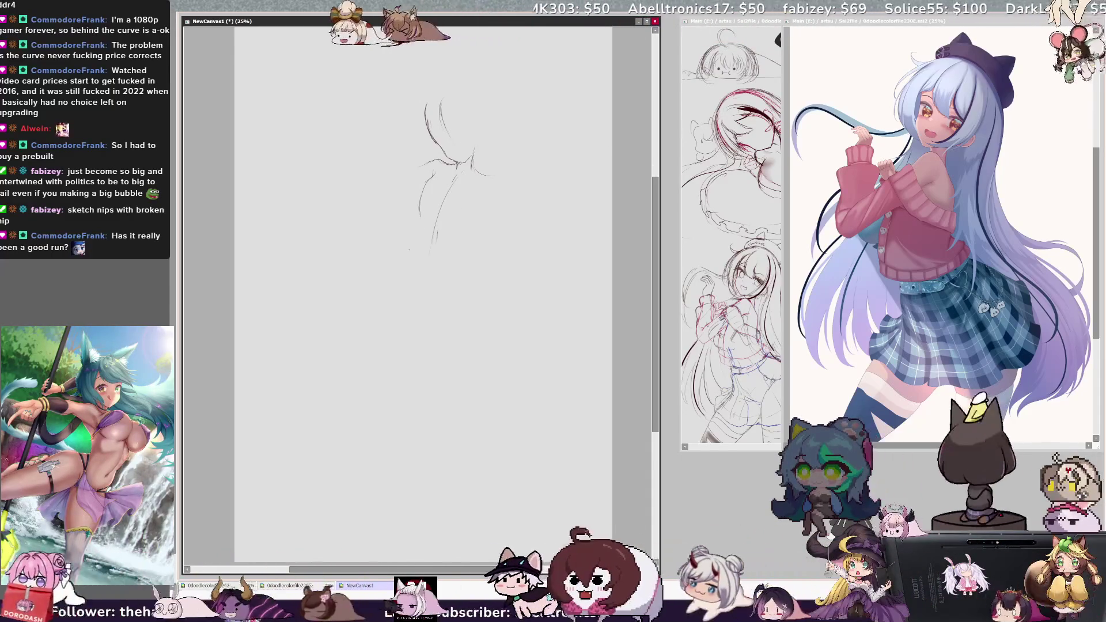
pyautogui.moveTo(487, 199)
pyautogui.mouseDown()
pyautogui.moveTo(469, 242)
pyautogui.moveTo(476, 279)
pyautogui.moveTo(463, 266)
pyautogui.mouseUp()
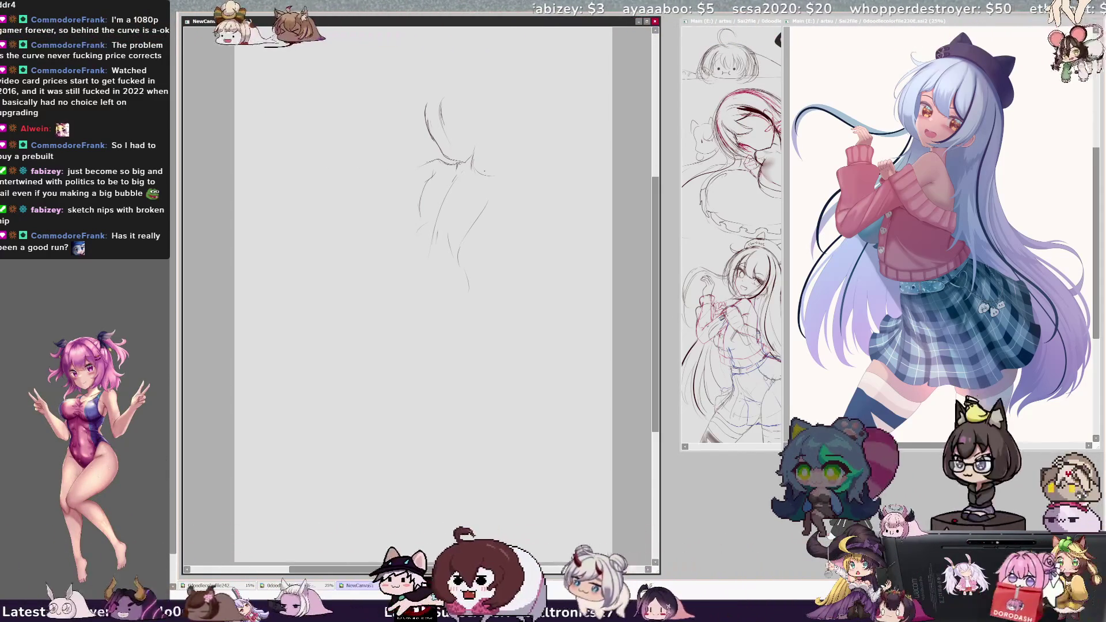
# Add a small curve to the hair and a long curve across the lap.
pyautogui.moveTo(531, 571); pyautogui.dragTo(530, 571)
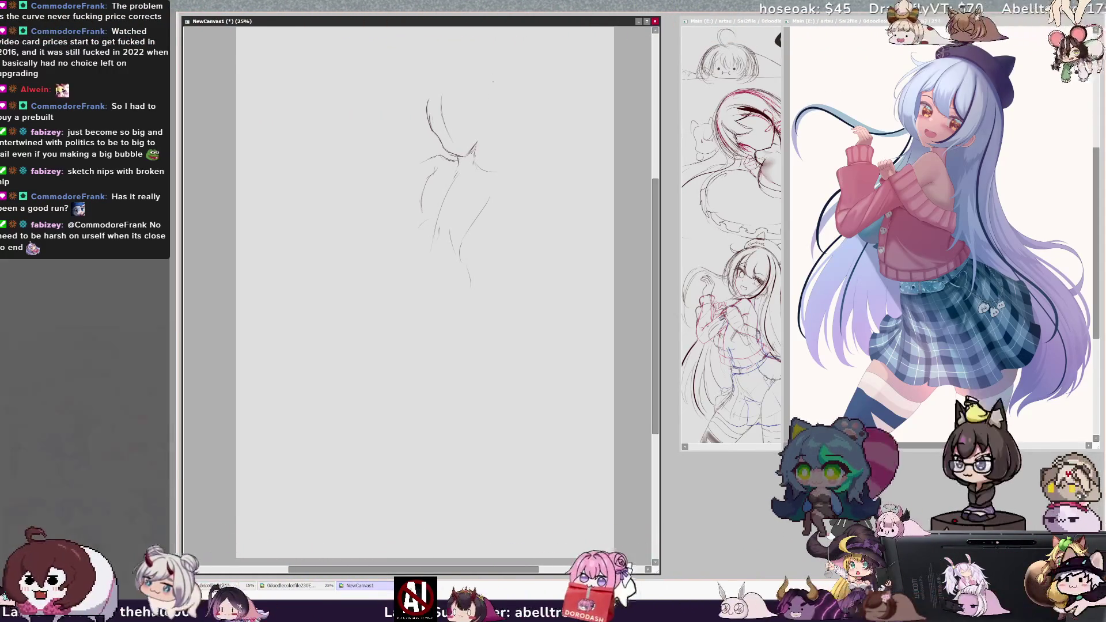
pyautogui.moveTo(430, 119); pyautogui.dragTo(434, 132)
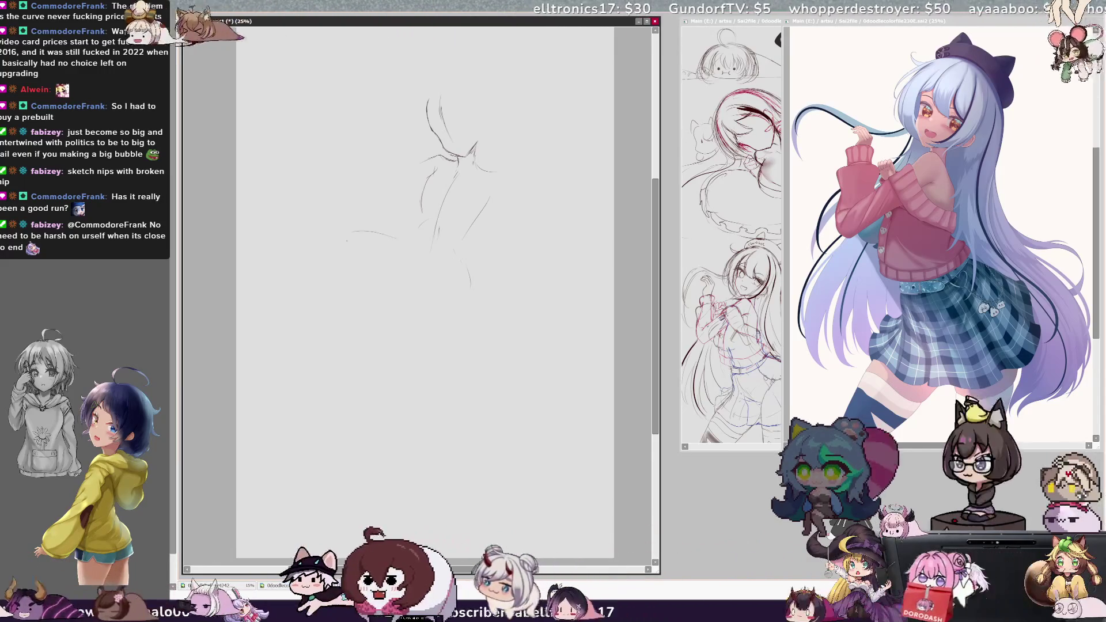
pyautogui.moveTo(351, 232); pyautogui.dragTo(455, 258)
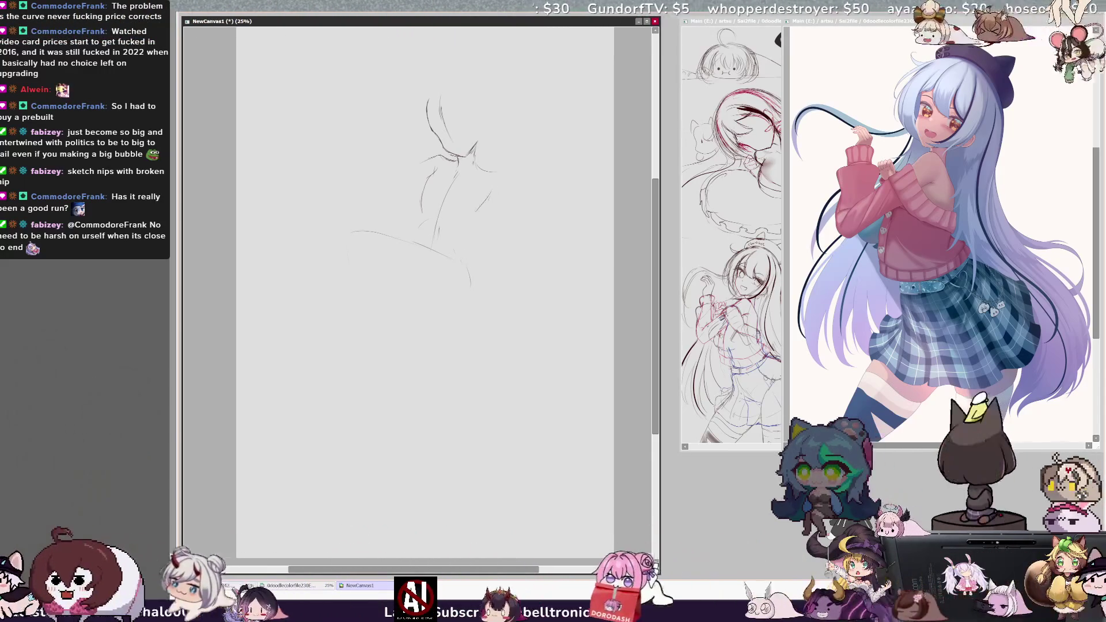
# Add a torso stroke and the thigh-and-knee curve, checking it in a mirrored view.
pyautogui.moveTo(489, 193); pyautogui.dragTo(467, 231)
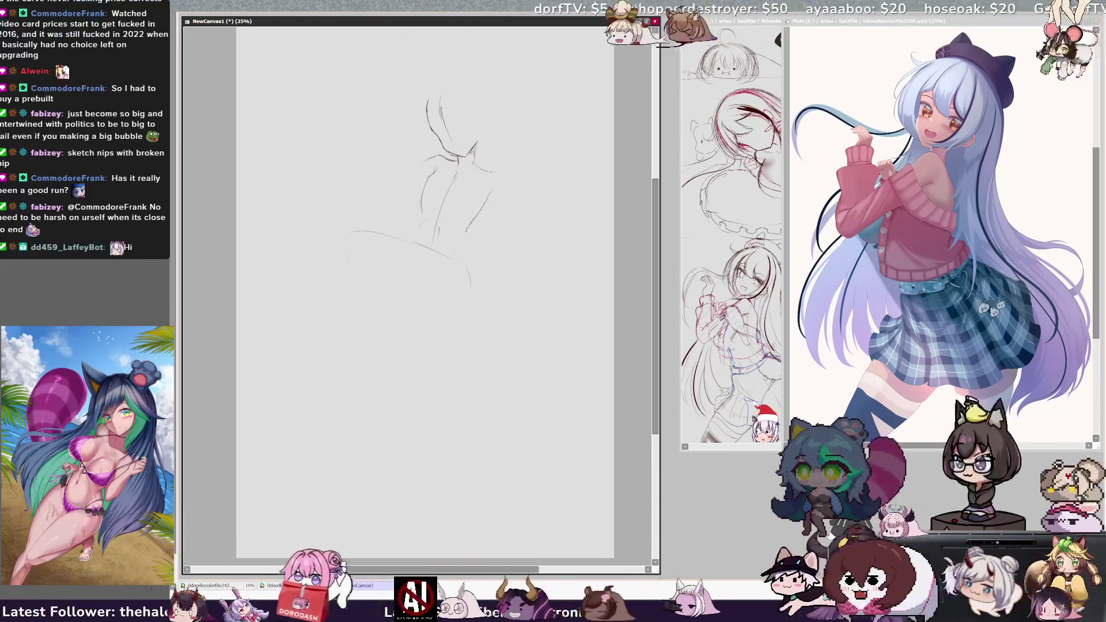
pyautogui.press('h')
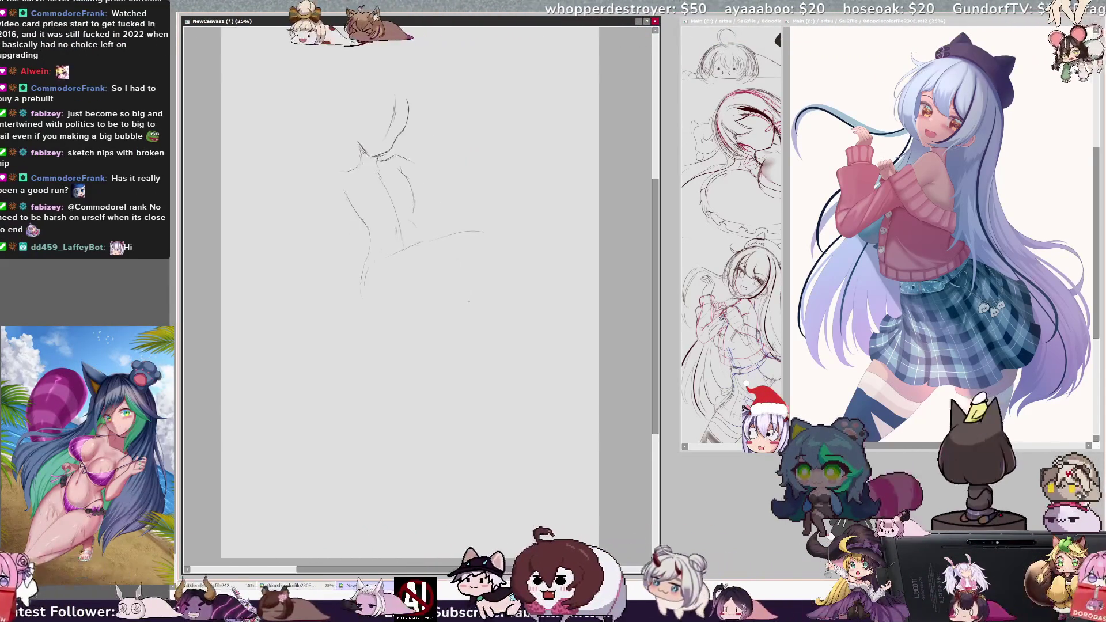
pyautogui.moveTo(369, 251); pyautogui.dragTo(398, 322)
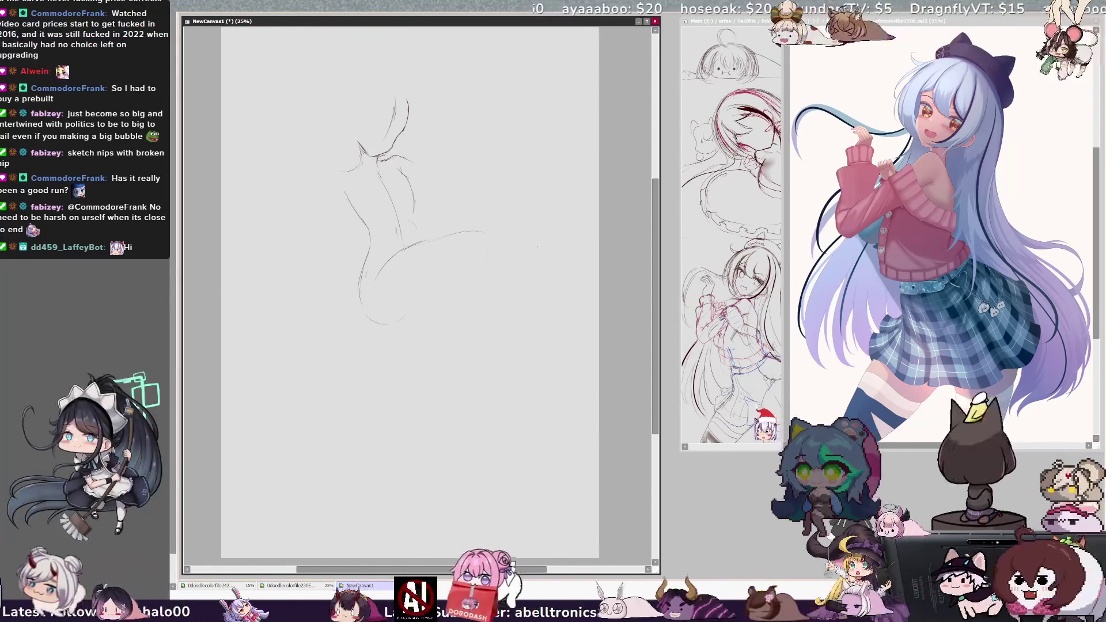
pyautogui.press('h')
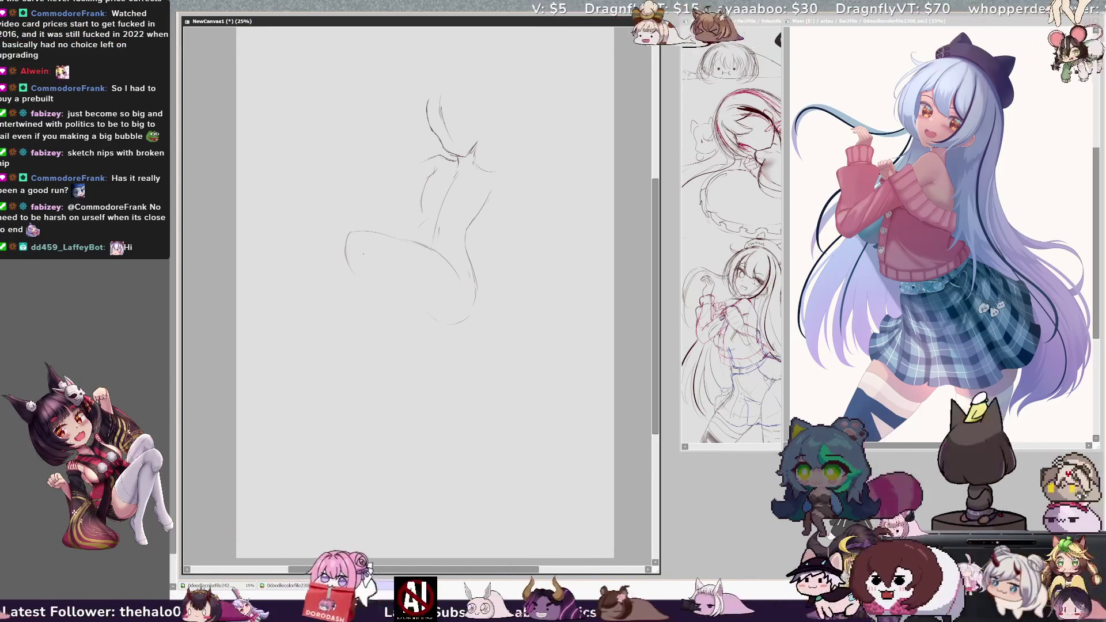
# Refine the thigh by joining, extending and partly erasing its lines, then add a small navel.
pyautogui.moveTo(345, 248); pyautogui.dragTo(362, 231)
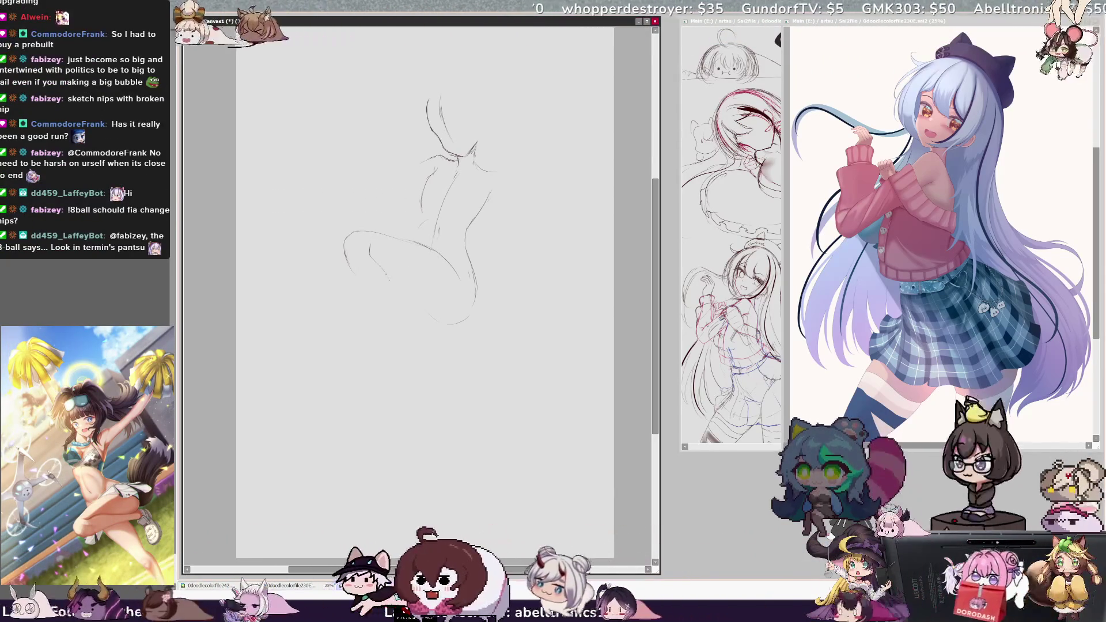
pyautogui.moveTo(388, 279); pyautogui.dragTo(395, 299)
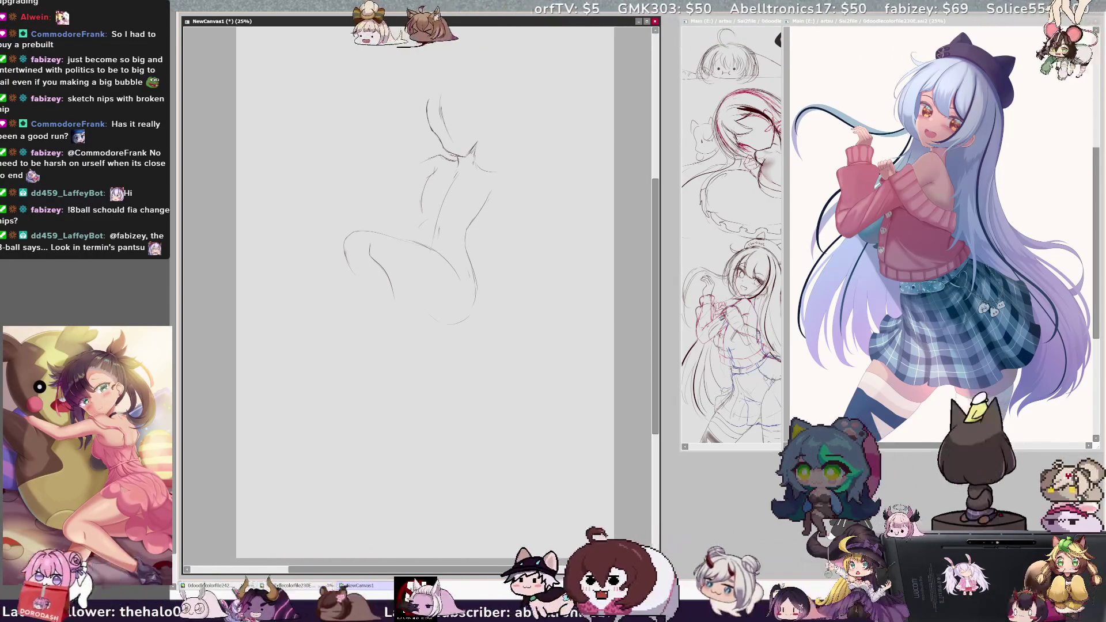
pyautogui.moveTo(346, 253); pyautogui.dragTo(352, 268)
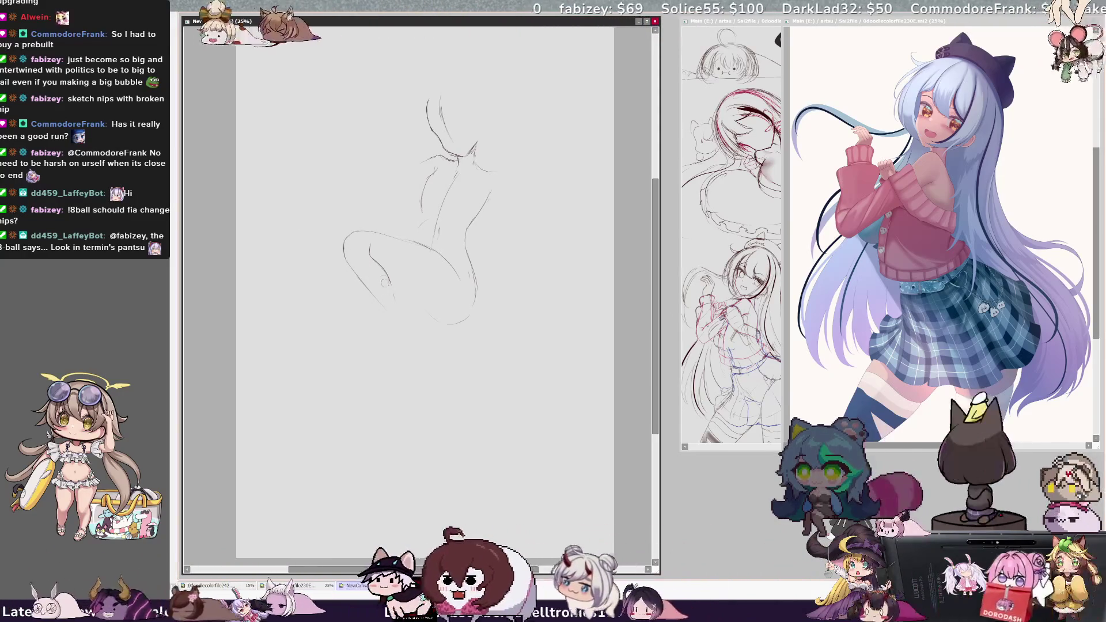
pyautogui.moveTo(374, 260); pyautogui.dragTo(384, 266)
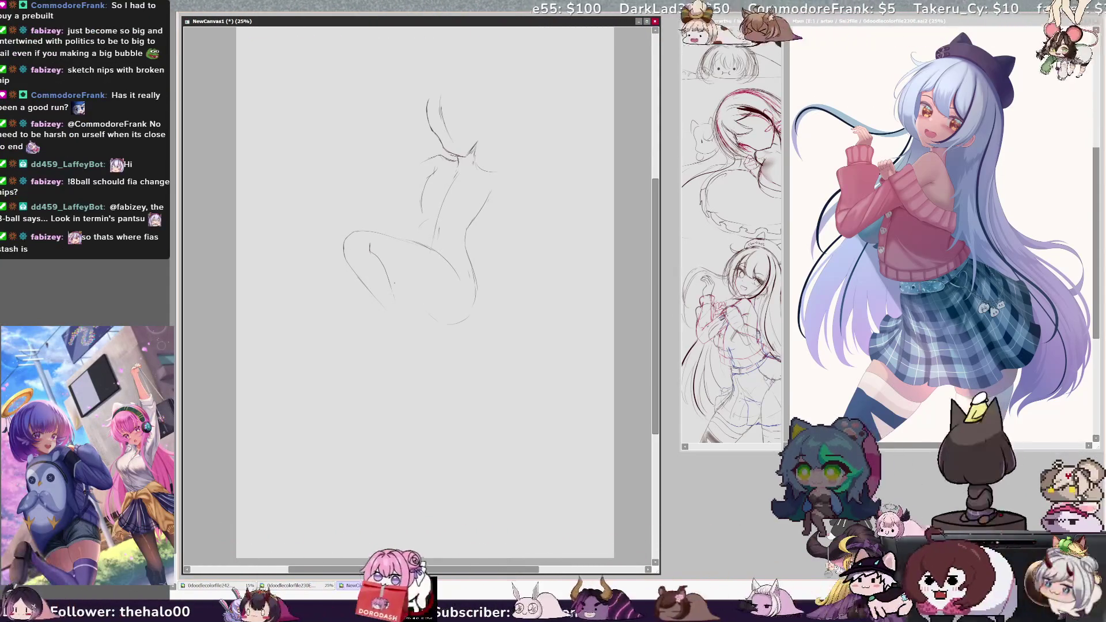
pyautogui.moveTo(374, 256); pyautogui.dragTo(412, 323)
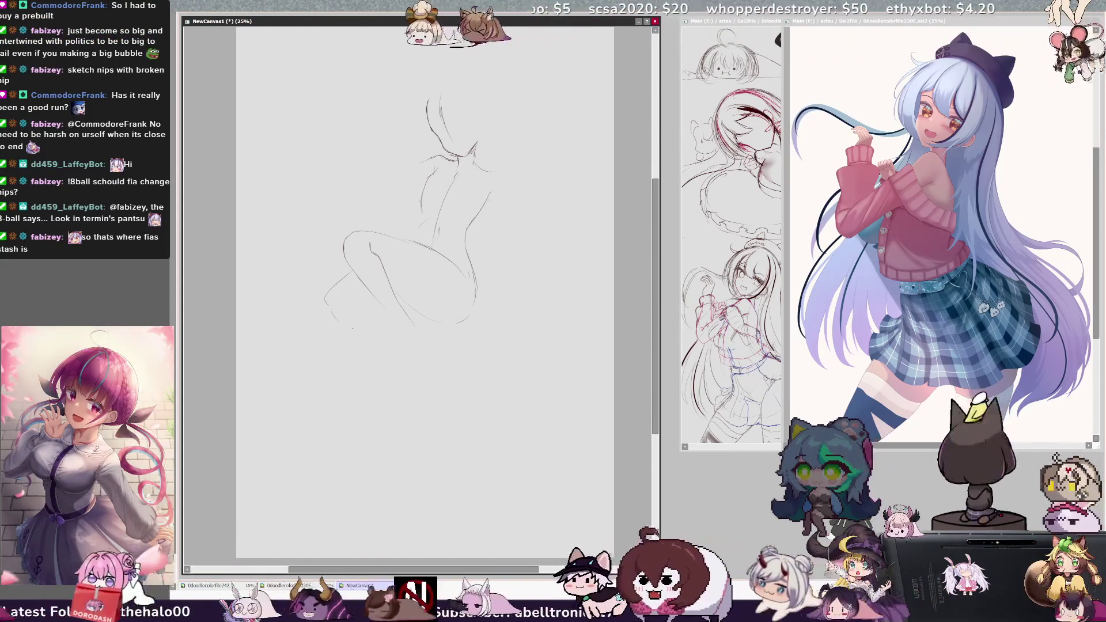
pyautogui.moveTo(429, 188); pyautogui.dragTo(427, 192)
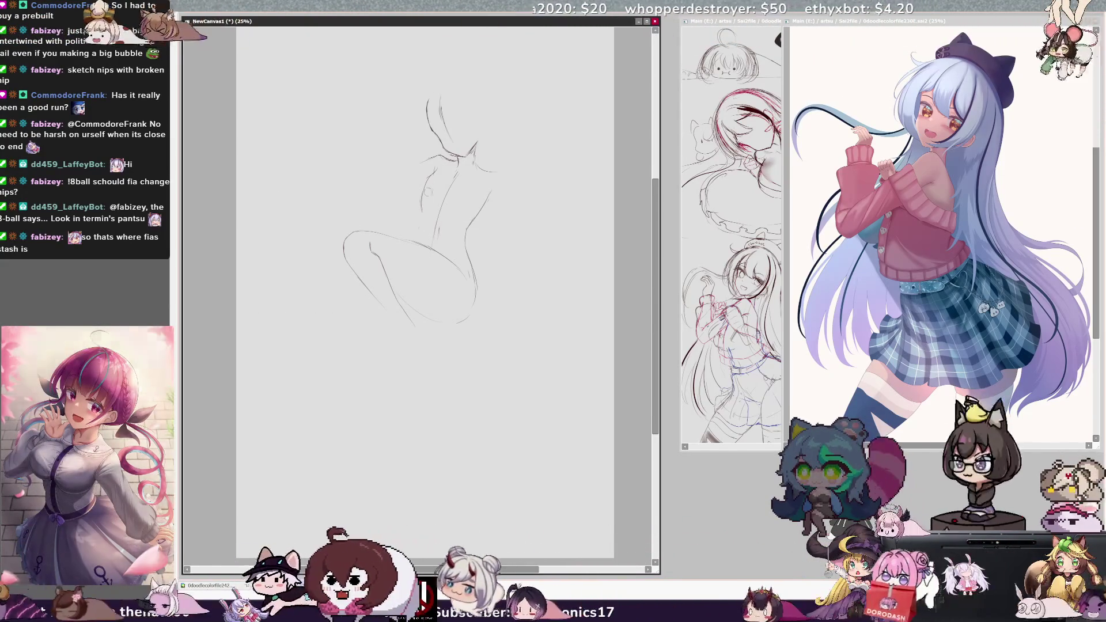
# Remove the navel, a trial raised-arm stroke and the short shoulder stroke.
pyautogui.hotkey('ctrl', 'z')
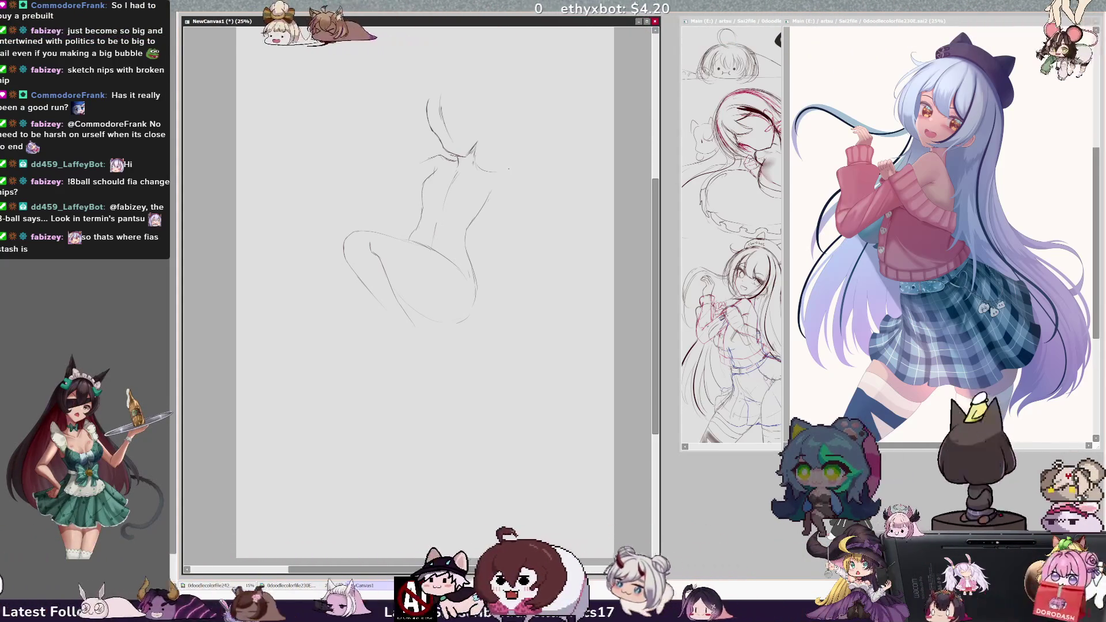
pyautogui.moveTo(429, 163)
pyautogui.mouseDown()
pyautogui.moveTo(374, 183)
pyautogui.moveTo(376, 199)
pyautogui.mouseUp()
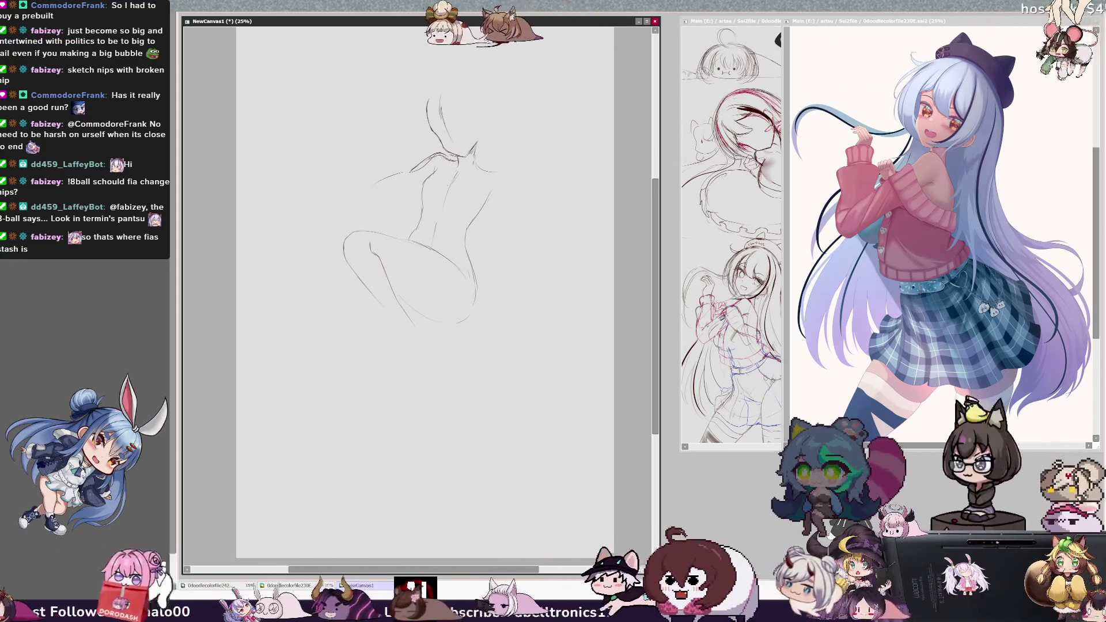
pyautogui.hotkey('ctrl', 'z')
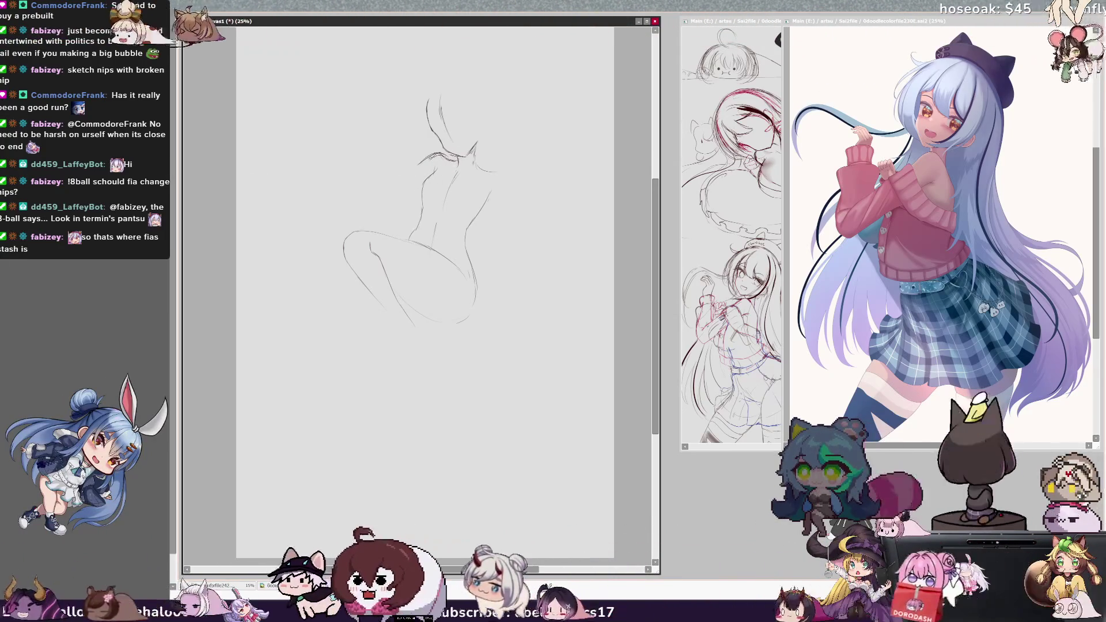
pyautogui.hotkey('ctrl', 'z')
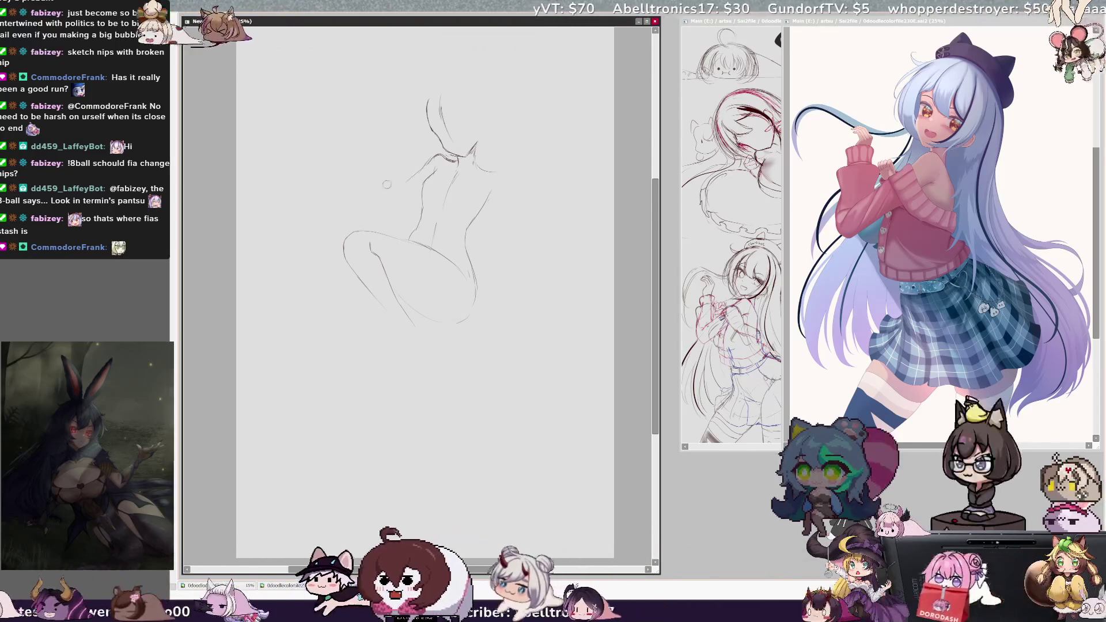
# Sketch a short chest line, the lower leg reaching left, and a curve under the hip.
pyautogui.moveTo(400, 185); pyautogui.dragTo(426, 170)
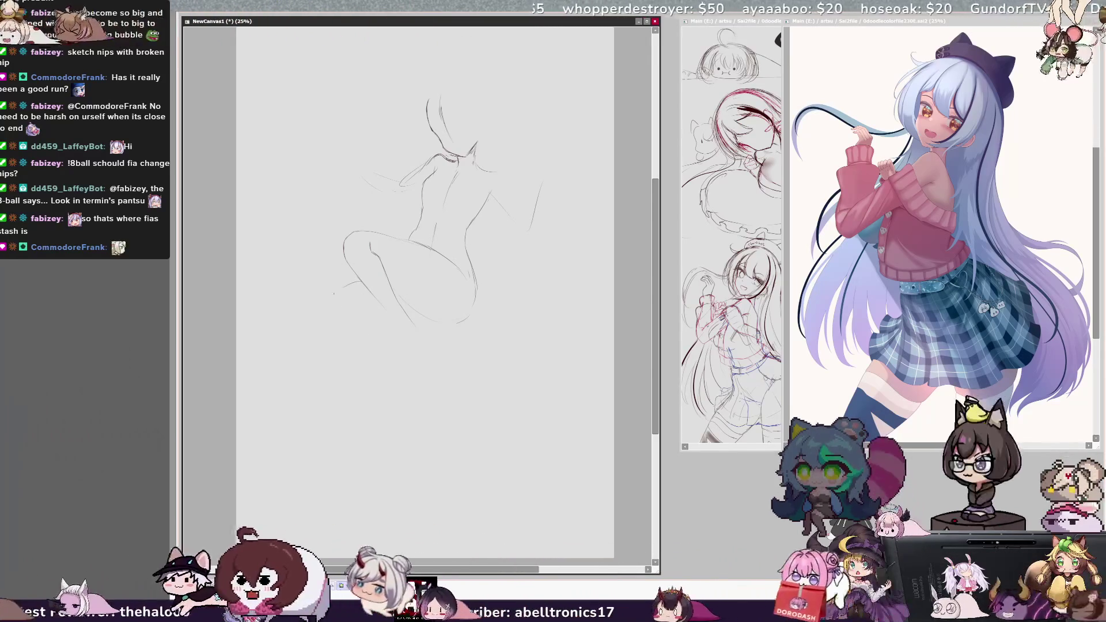
pyautogui.moveTo(368, 281); pyautogui.dragTo(345, 324)
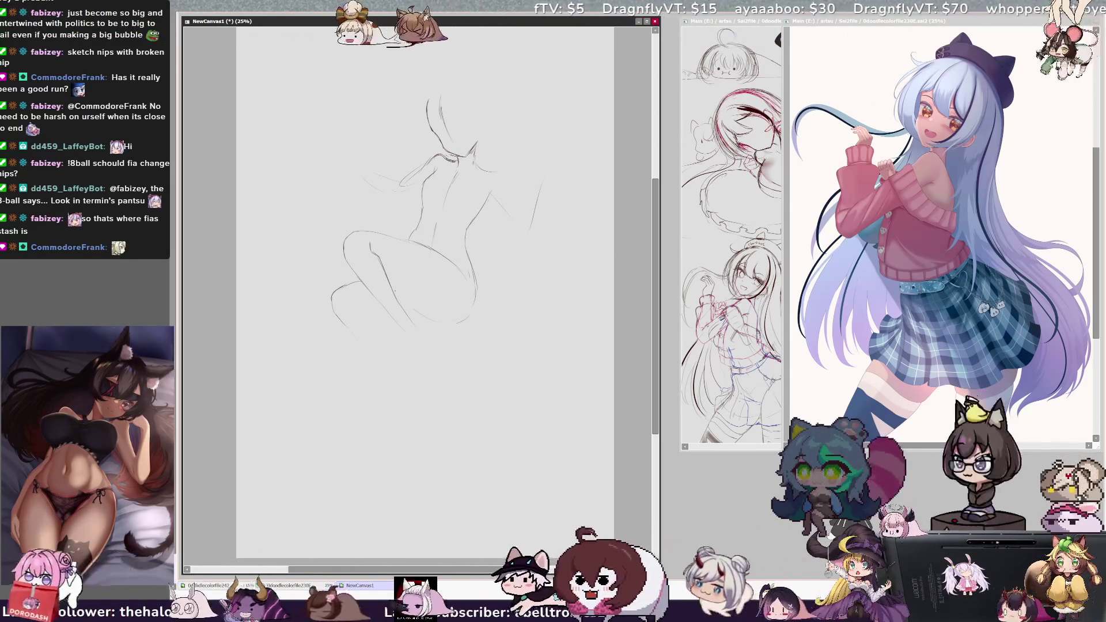
pyautogui.moveTo(474, 293); pyautogui.dragTo(403, 295)
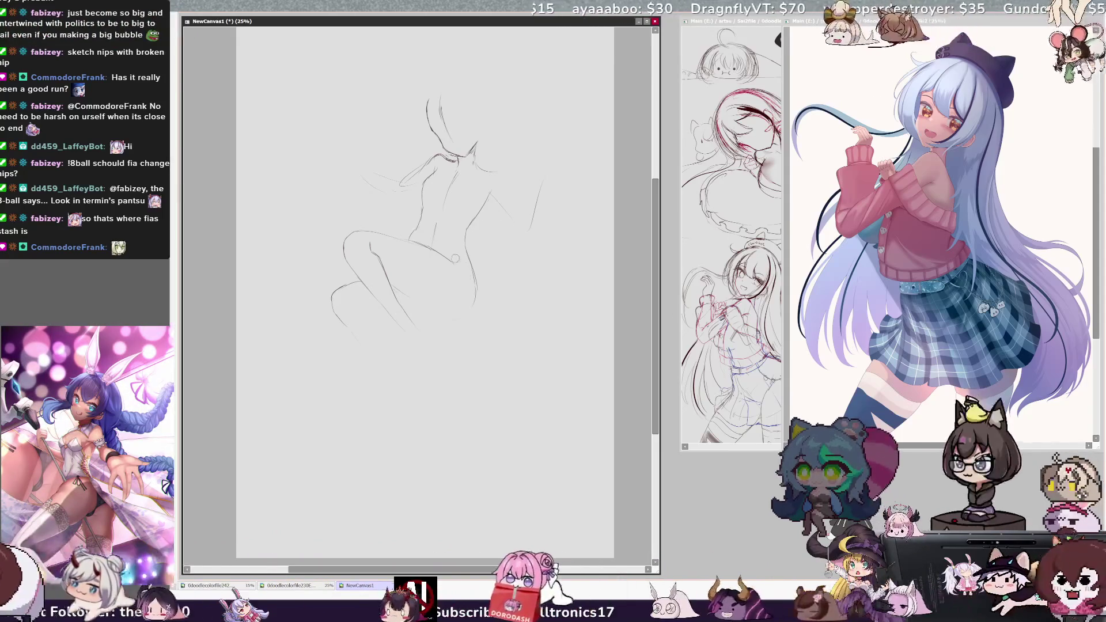
pyautogui.press('h')
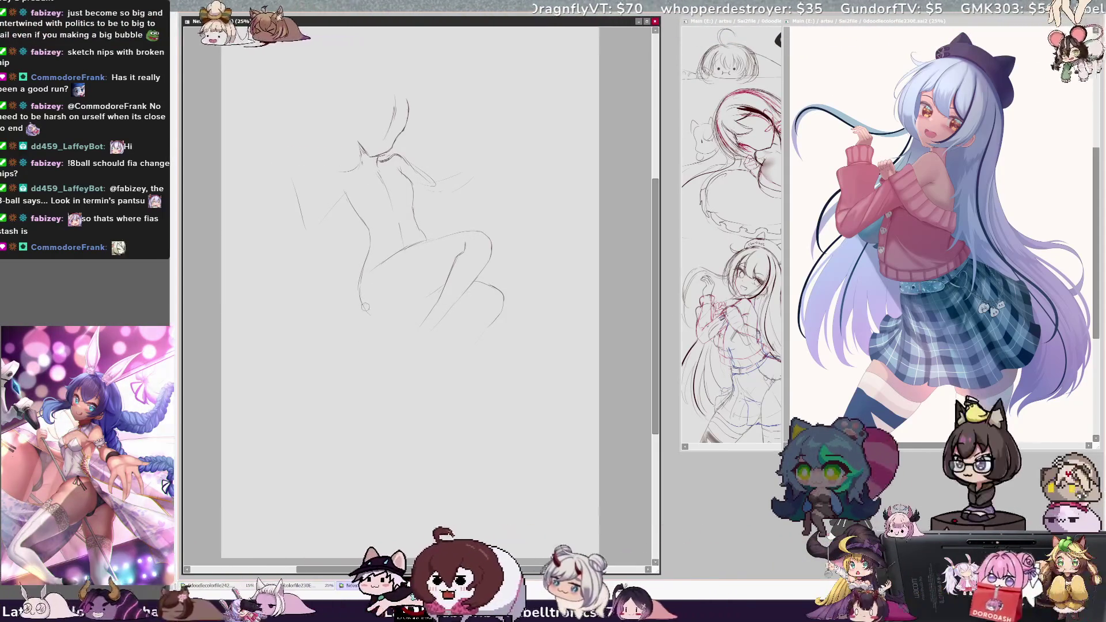
# Try a new curve along the hip bottom and discard it, then add a small chest stroke.
pyautogui.moveTo(361, 293); pyautogui.dragTo(401, 309)
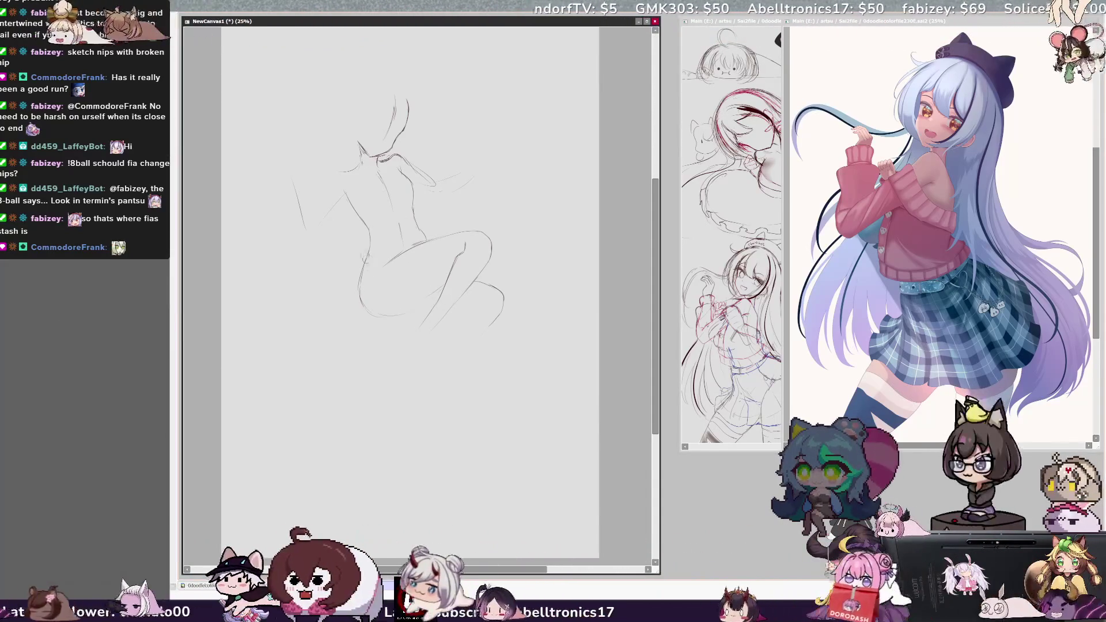
pyautogui.hotkey('ctrl', 'z')
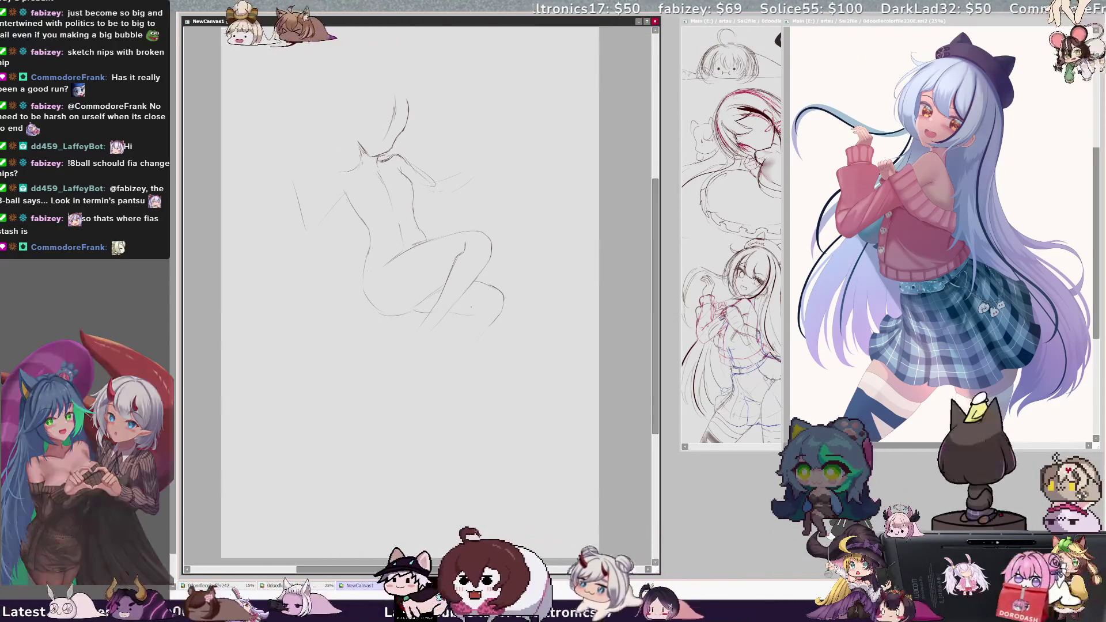
pyautogui.press('h')
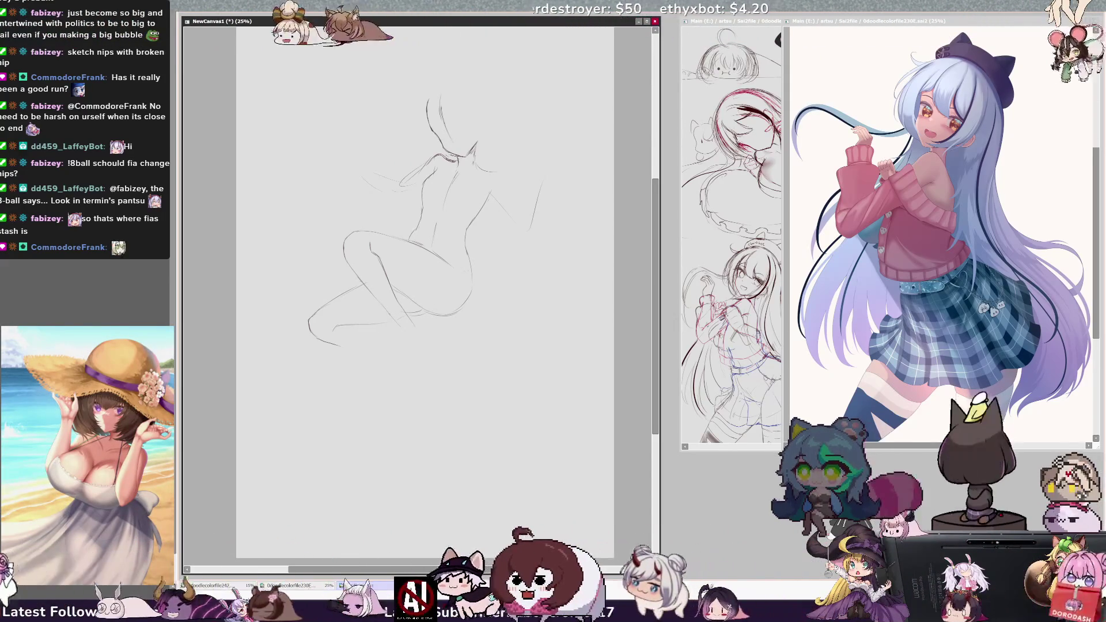
pyautogui.moveTo(429, 186); pyautogui.dragTo(418, 208)
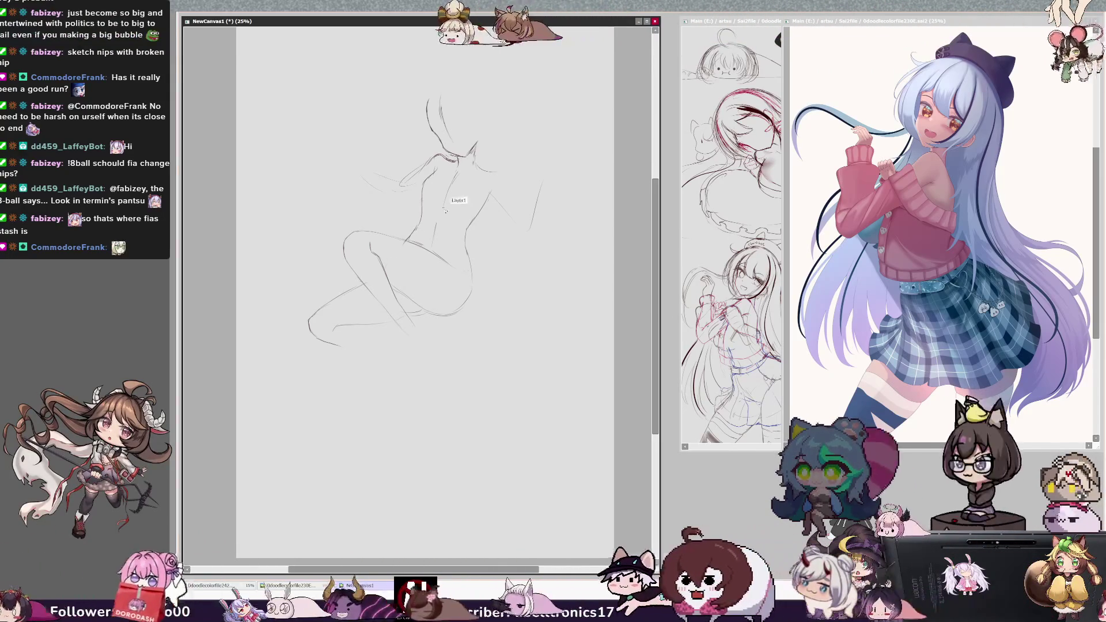
# Sketch a short chest mark and collar lines around the neck, removing the stroke by the neck.
pyautogui.moveTo(453, 179); pyautogui.dragTo(448, 192)
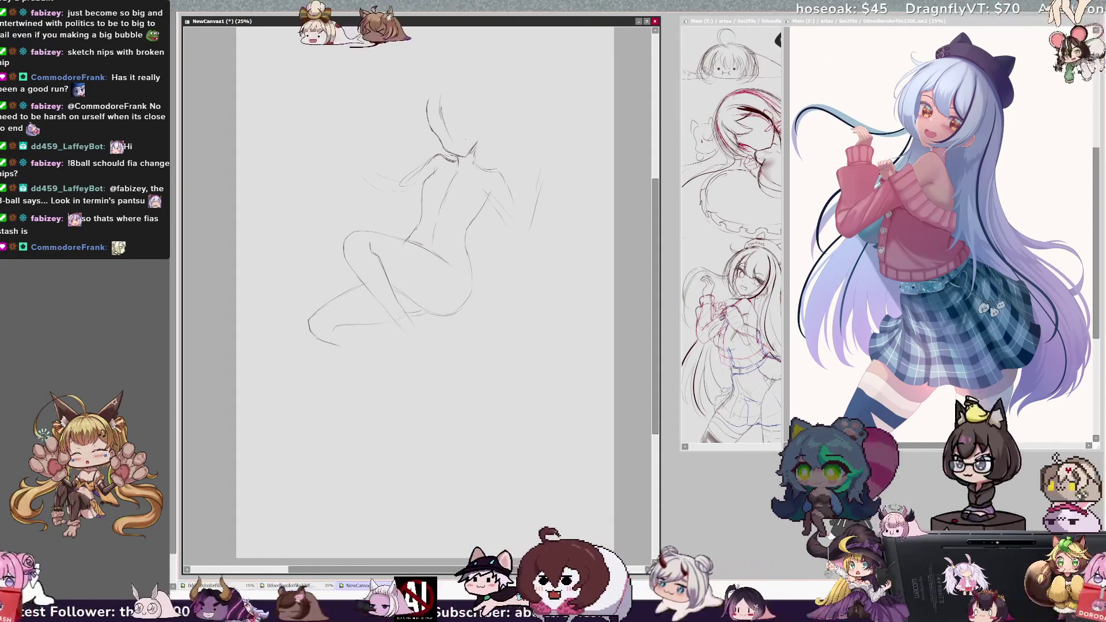
pyautogui.moveTo(442, 162); pyautogui.dragTo(442, 184)
pyautogui.moveTo(448, 193); pyautogui.dragTo(465, 184)
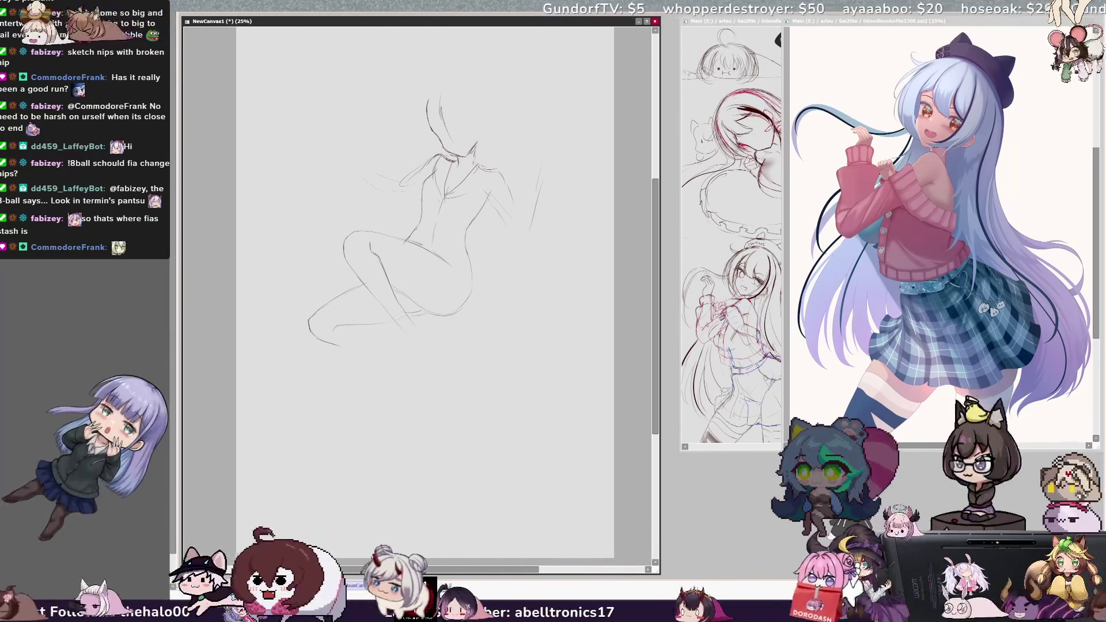
pyautogui.hotkey('ctrl', 'z')
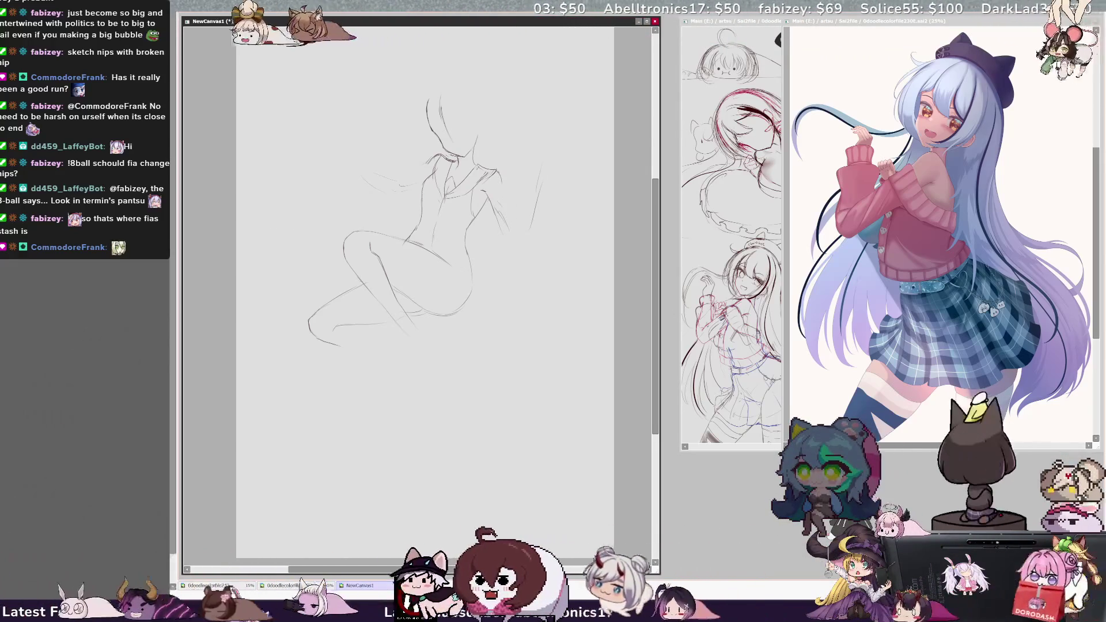
# Try several faint lines and a small loop beside the arm, discarding each, with mirrored-view checks.
pyautogui.moveTo(500, 175); pyautogui.dragTo(506, 197)
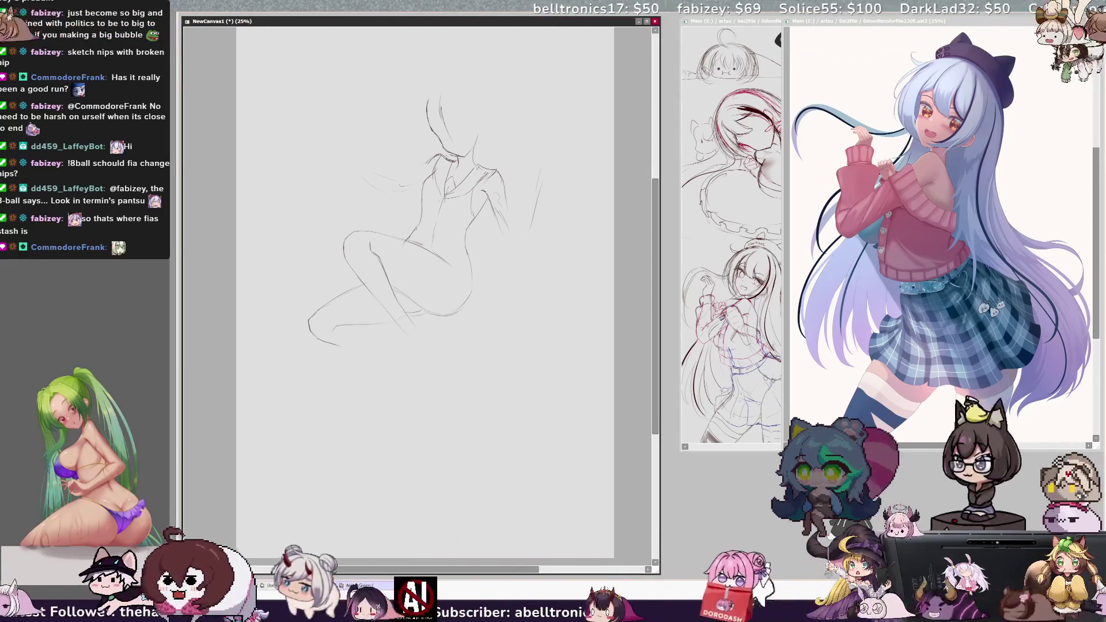
pyautogui.hotkey('ctrl', 'z')
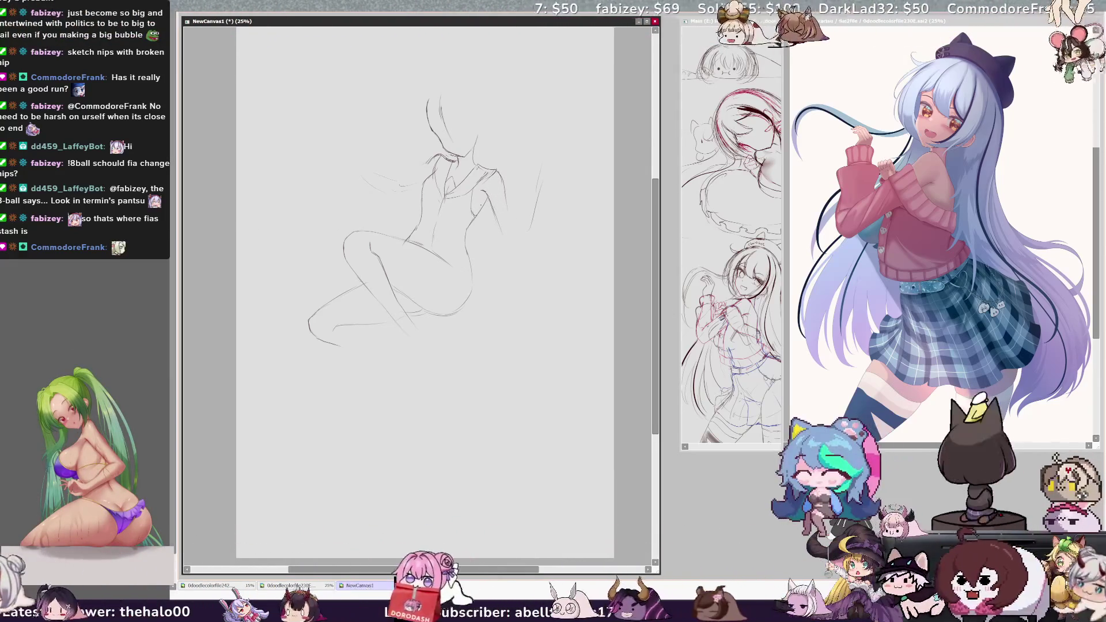
pyautogui.press('h')
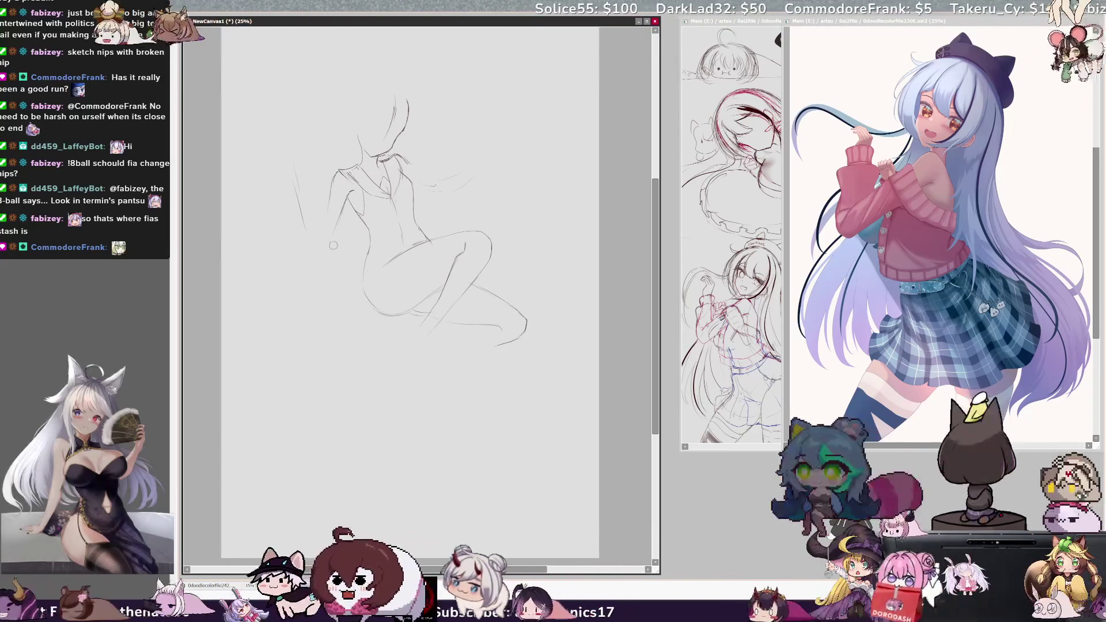
pyautogui.hotkey('ctrl', 'z')
pyautogui.moveTo(348, 193); pyautogui.dragTo(340, 226)
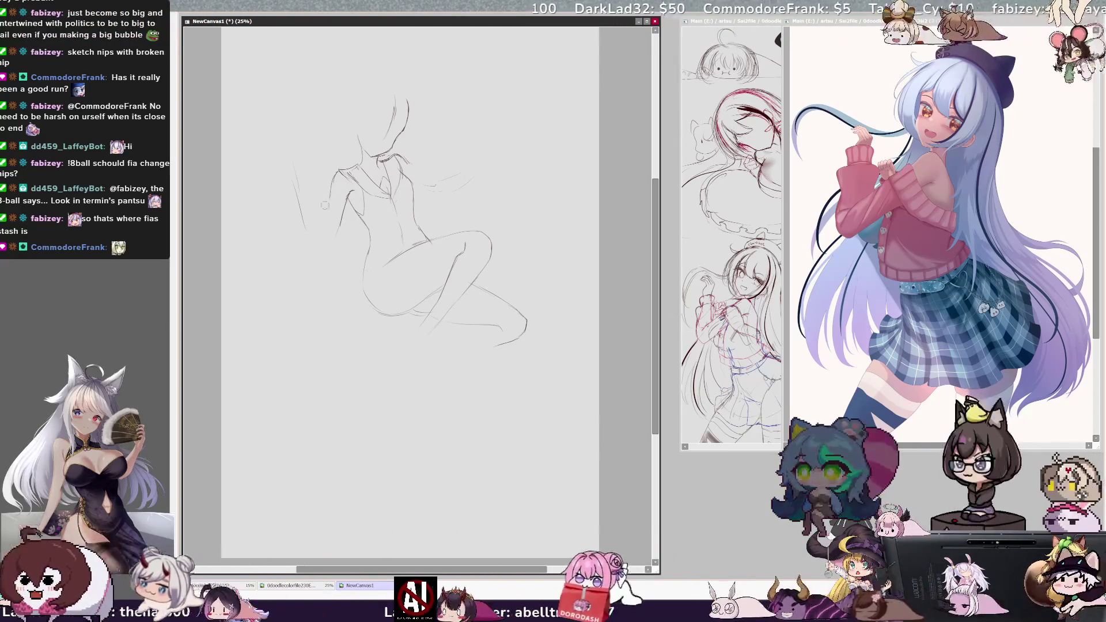
pyautogui.moveTo(330, 198); pyautogui.dragTo(323, 252)
pyautogui.hotkey('ctrl', 'z')
pyautogui.moveTo(349, 201); pyautogui.dragTo(342, 233)
pyautogui.moveTo(332, 193); pyautogui.dragTo(323, 247)
pyautogui.hotkey('ctrl', 'z')
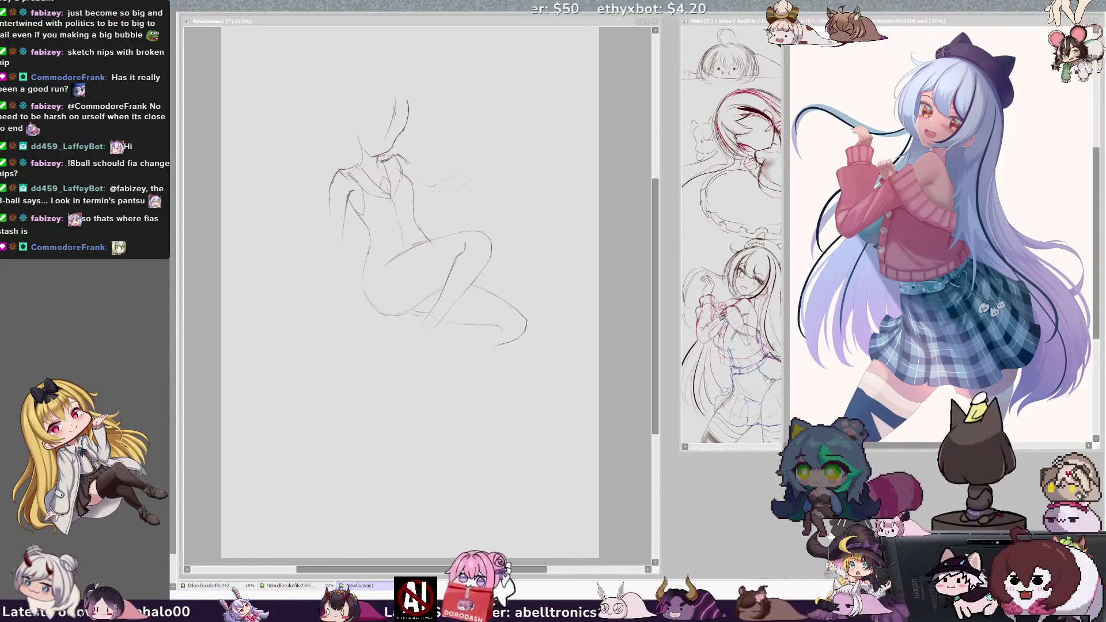
pyautogui.press('h')
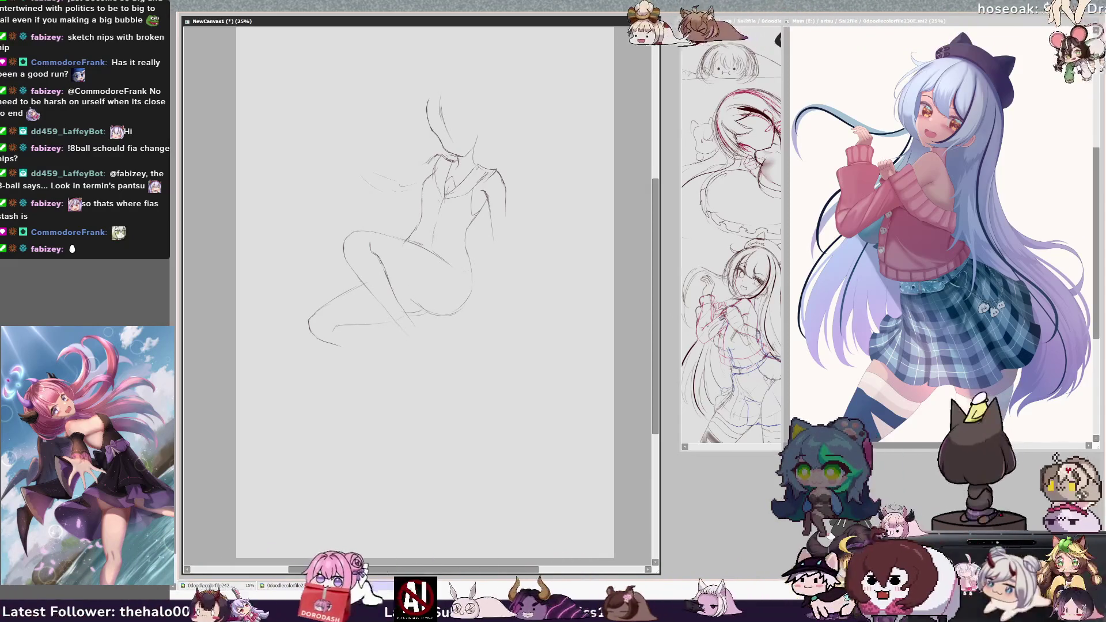
# Discard the lower hip curve, a torso extension and a small curl near the hip.
pyautogui.hotkey('ctrl', 'z')
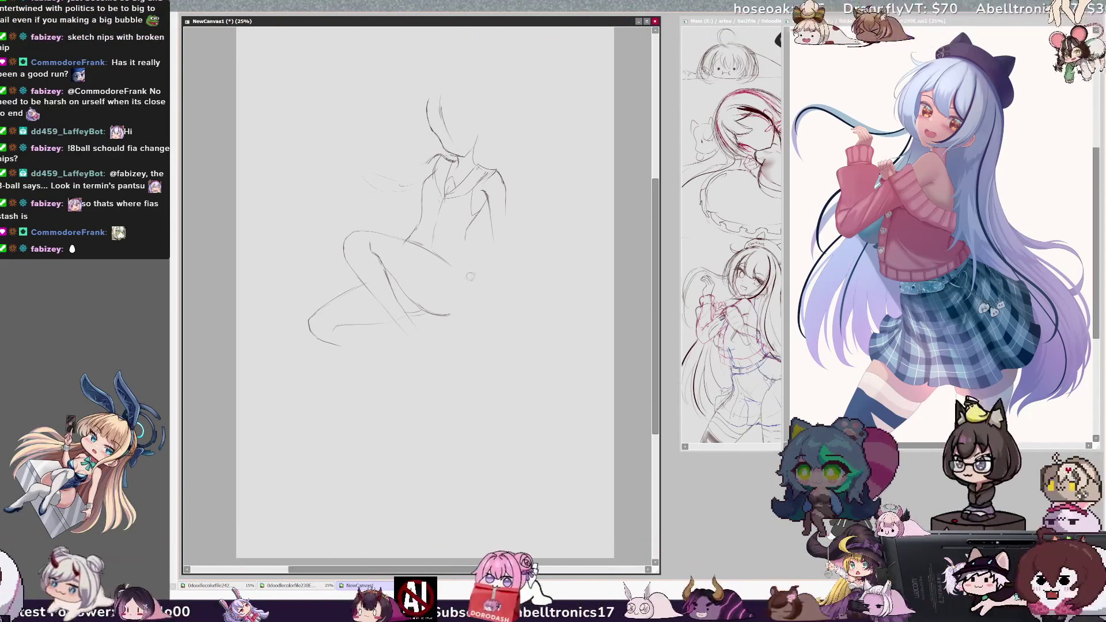
pyautogui.moveTo(464, 241); pyautogui.dragTo(461, 262)
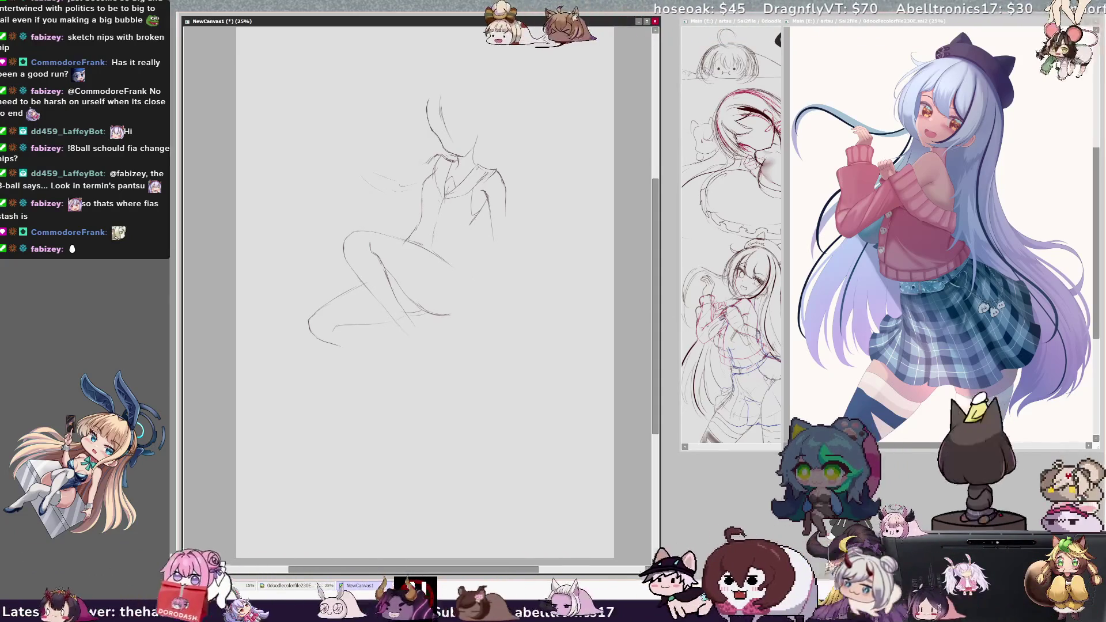
pyautogui.hotkey('ctrl', 'z')
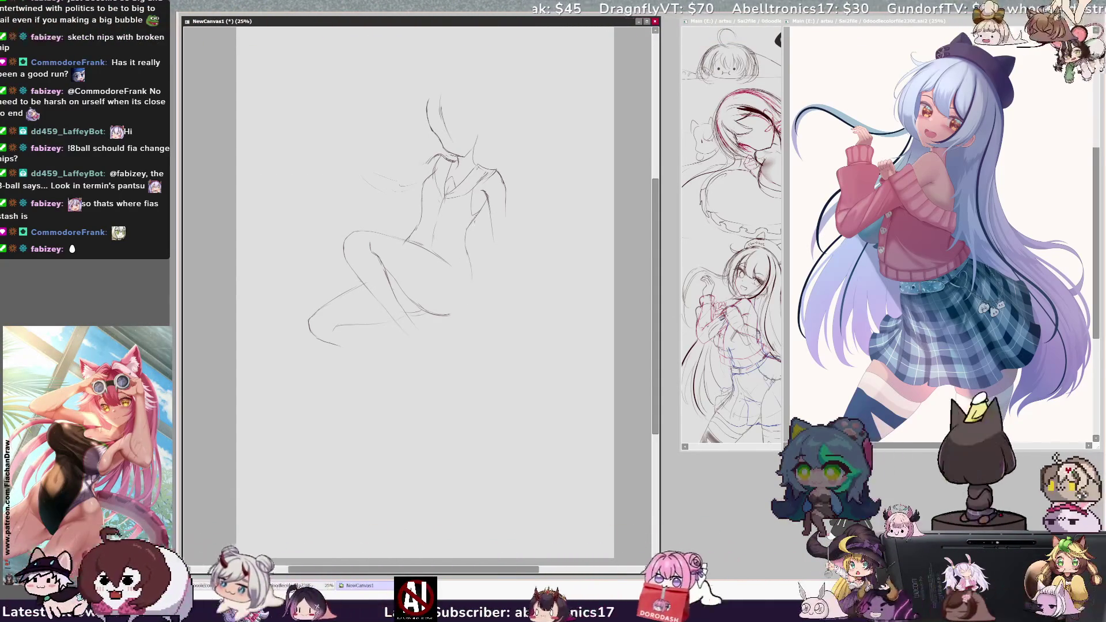
pyautogui.hotkey('ctrl', 'z')
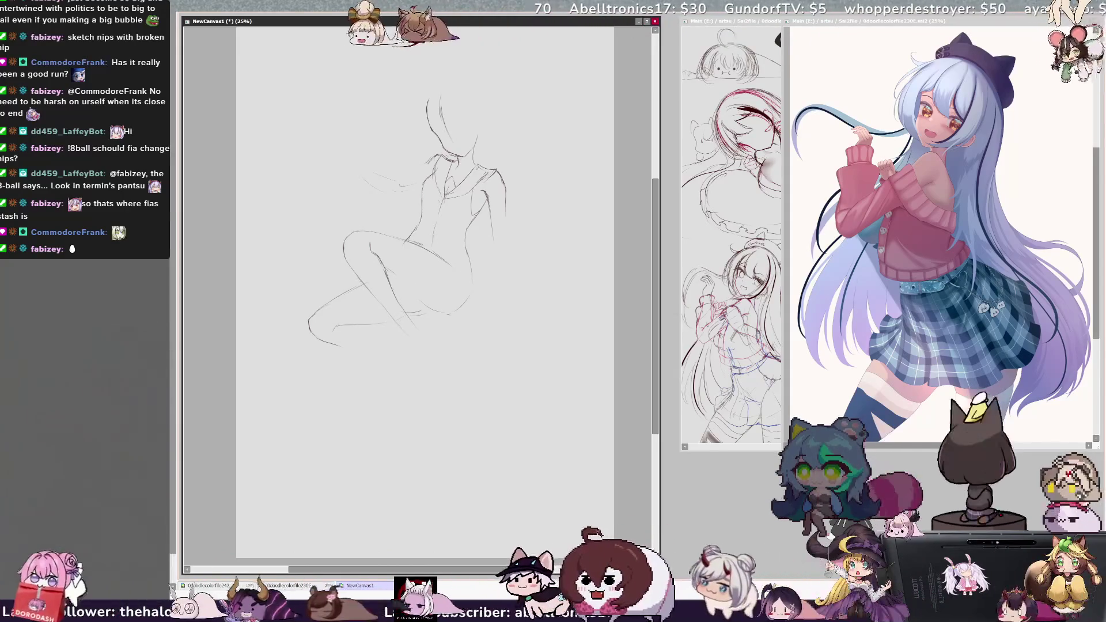
pyautogui.moveTo(388, 319); pyautogui.dragTo(404, 315)
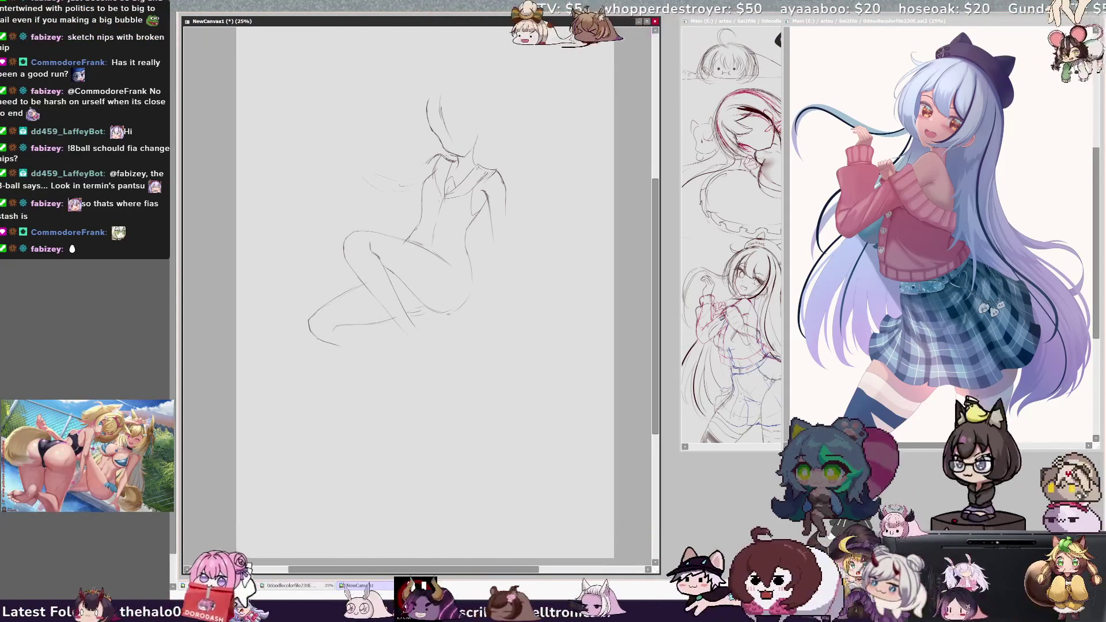
pyautogui.hotkey('ctrl', 'z')
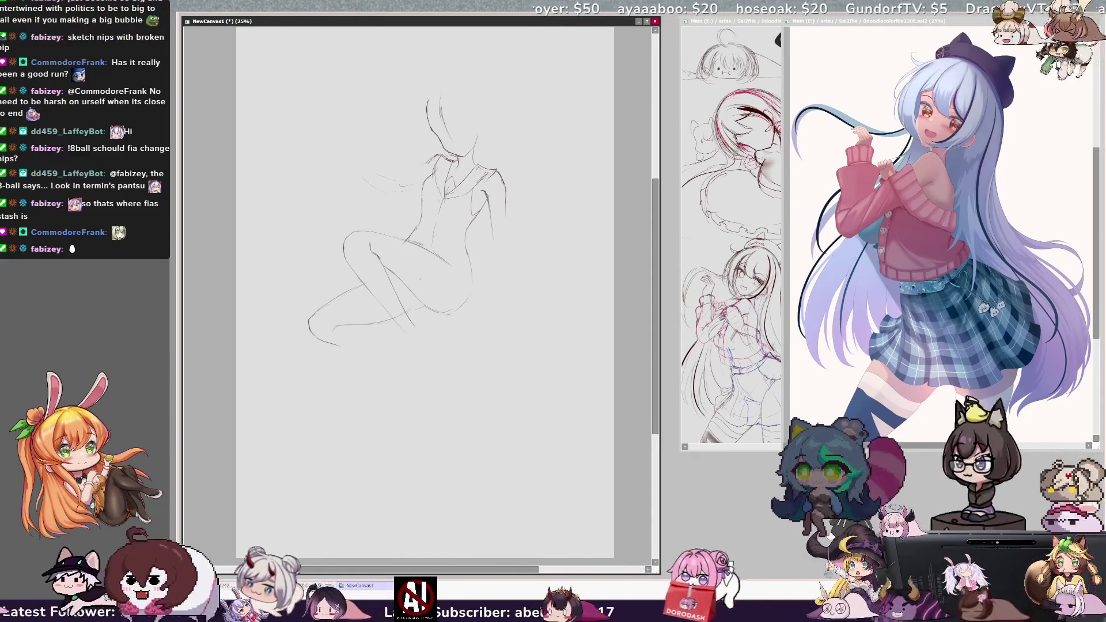
# Replace the old lower-leg strokes with two longer leg lines reaching down the page.
pyautogui.hotkey('ctrl', 'z')
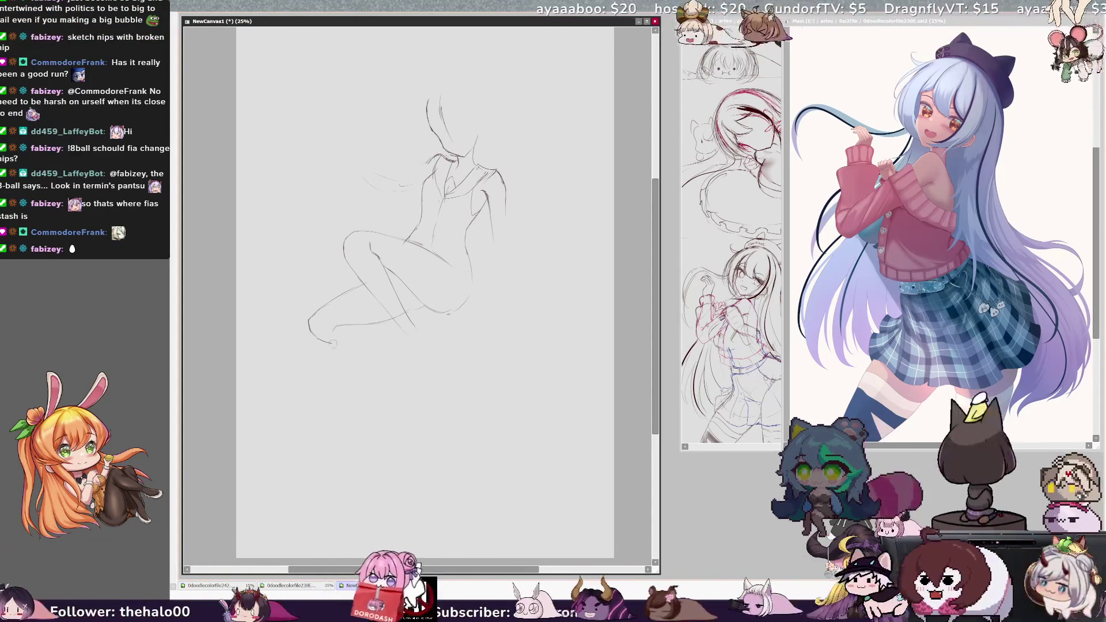
pyautogui.hotkey('ctrl', 'z')
pyautogui.moveTo(347, 364); pyautogui.dragTo(372, 397)
pyautogui.moveTo(356, 344); pyautogui.dragTo(371, 390)
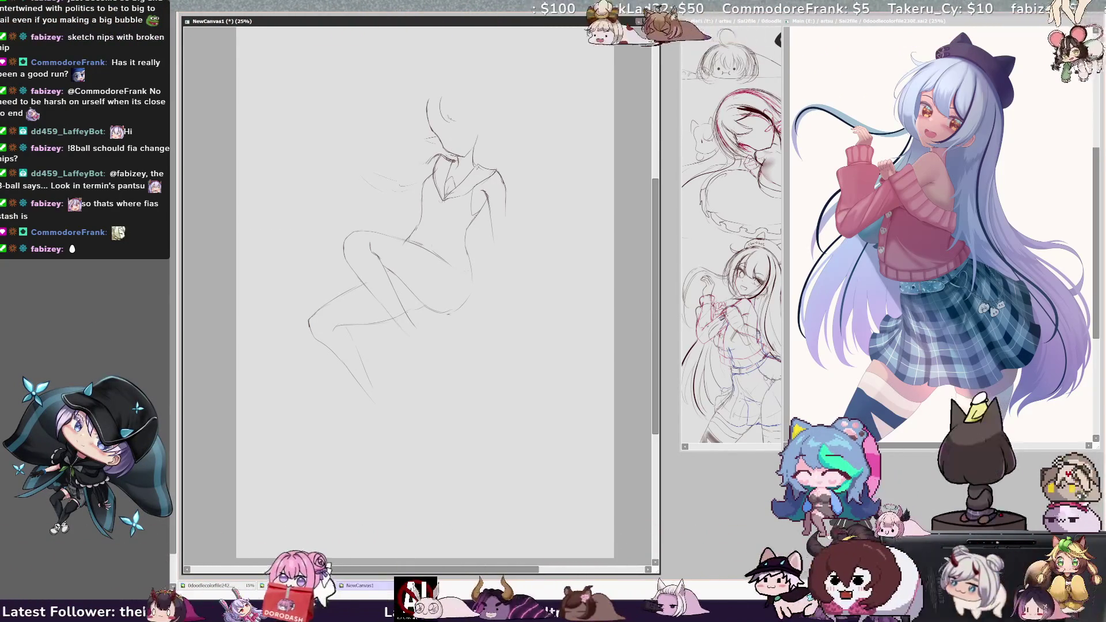
# Outline the head's right side and the upper-left bob hair curve, then add a face stroke.
pyautogui.moveTo(458, 84)
pyautogui.mouseDown()
pyautogui.moveTo(483, 88)
pyautogui.moveTo(494, 129)
pyautogui.mouseUp()
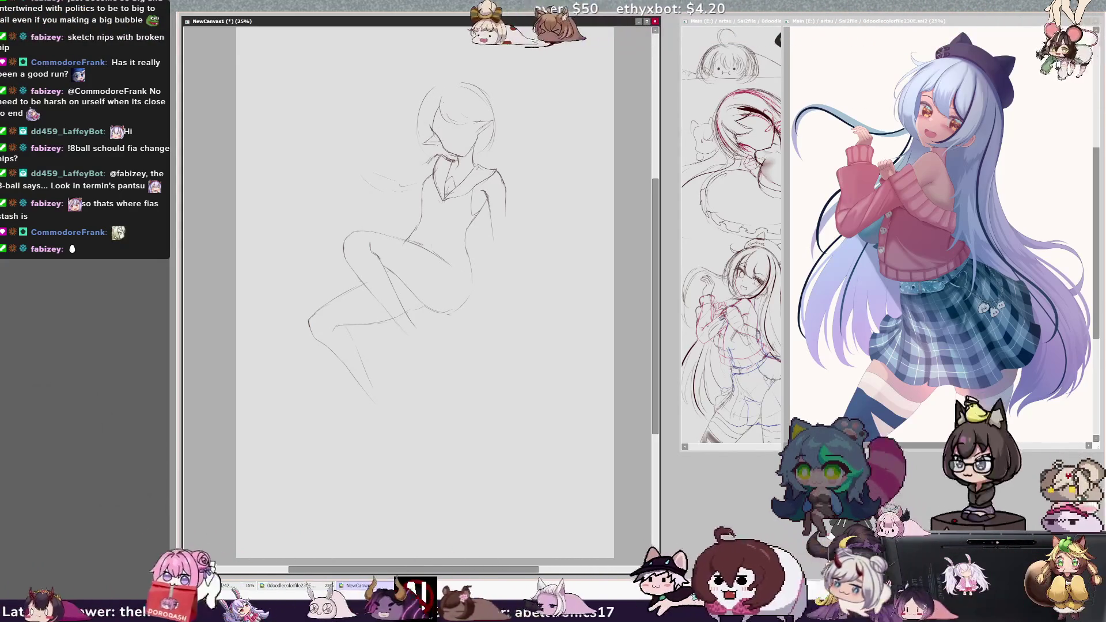
pyautogui.moveTo(402, 131)
pyautogui.mouseDown()
pyautogui.moveTo(437, 83)
pyautogui.moveTo(402, 130)
pyautogui.moveTo(416, 109)
pyautogui.mouseUp()
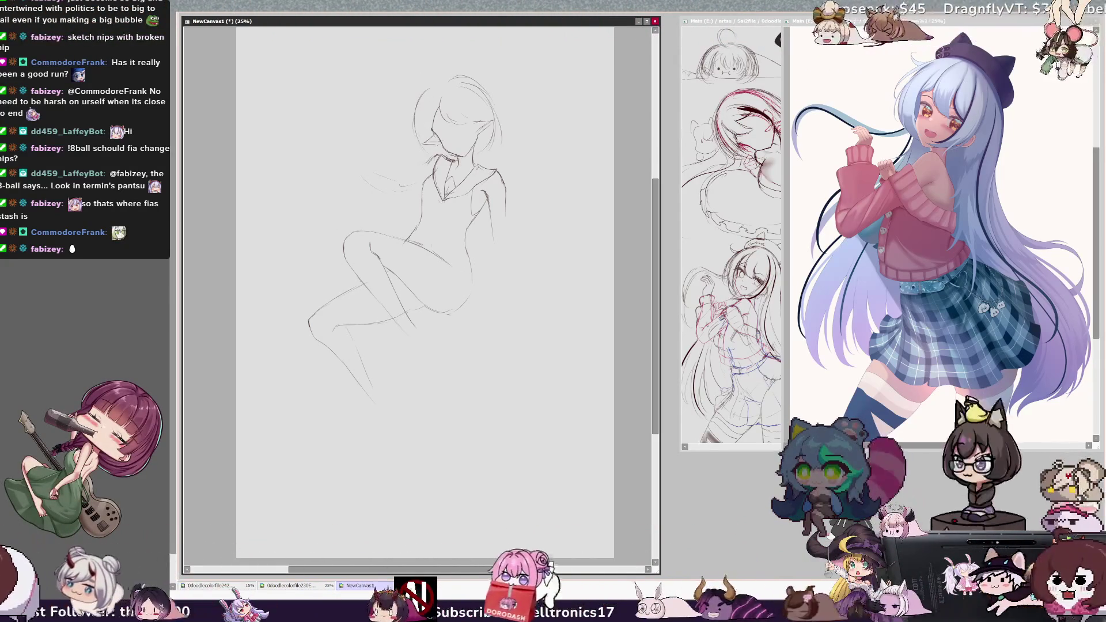
pyautogui.press('h')
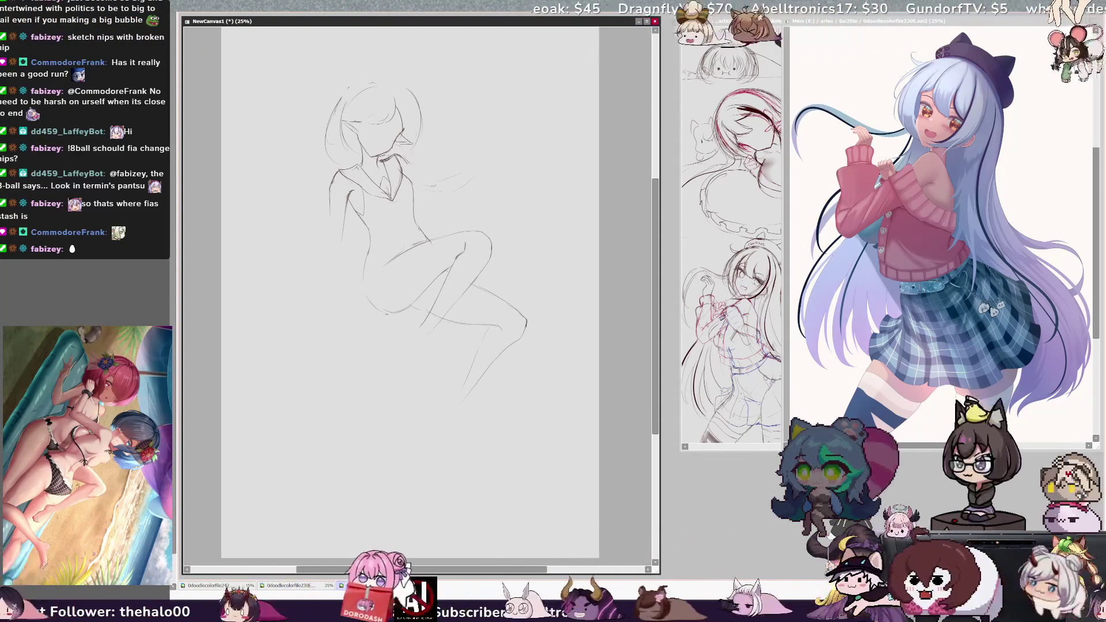
pyautogui.press('h')
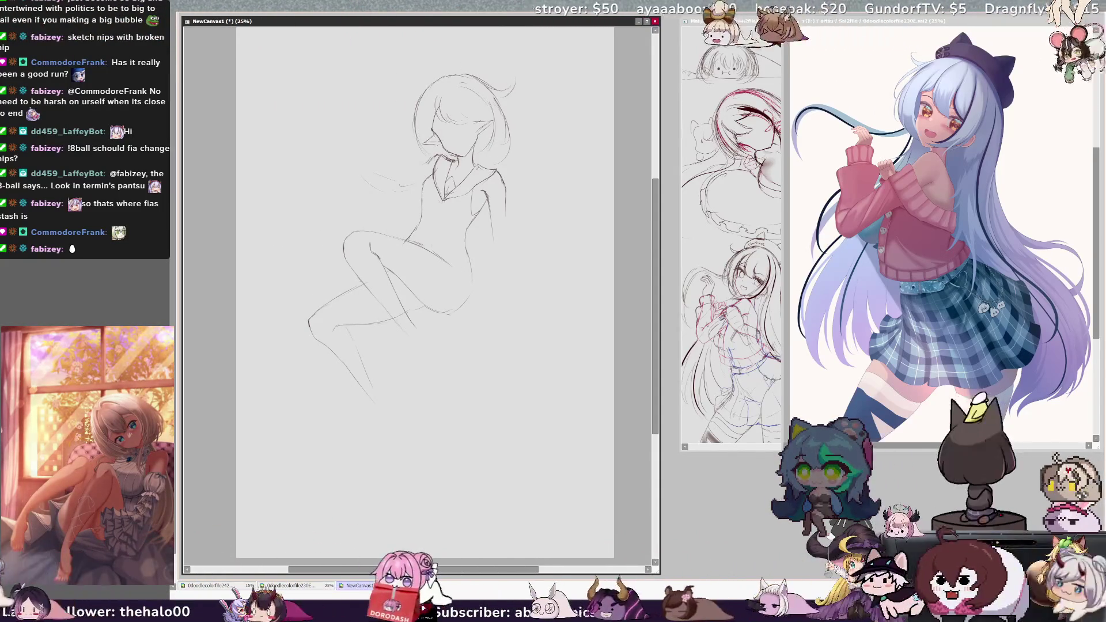
pyautogui.moveTo(448, 122); pyautogui.dragTo(473, 115)
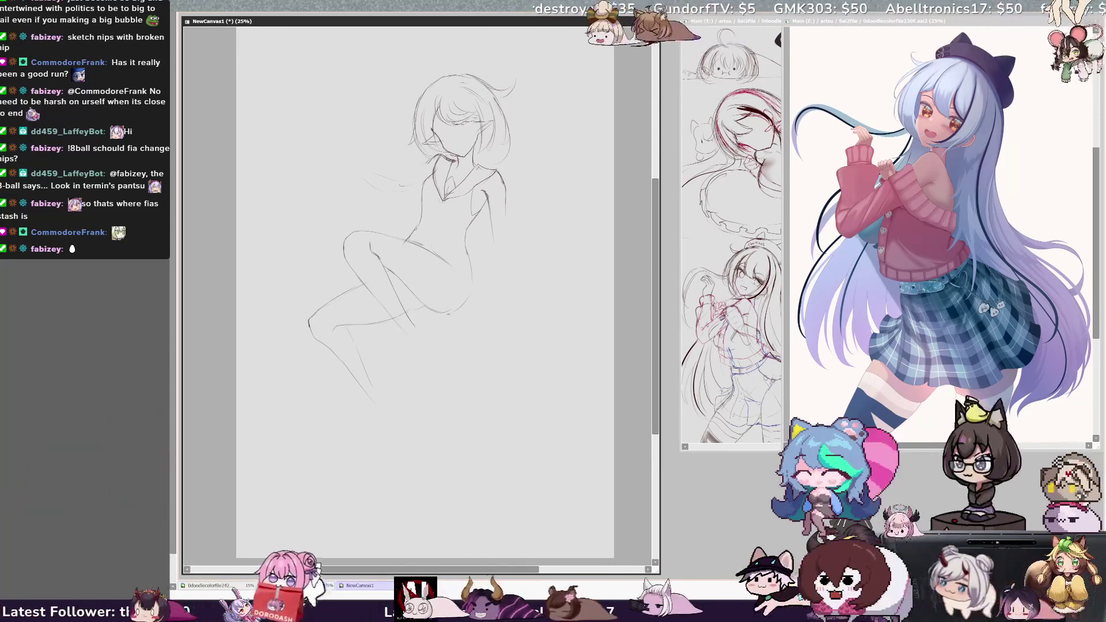
pyautogui.press('h')
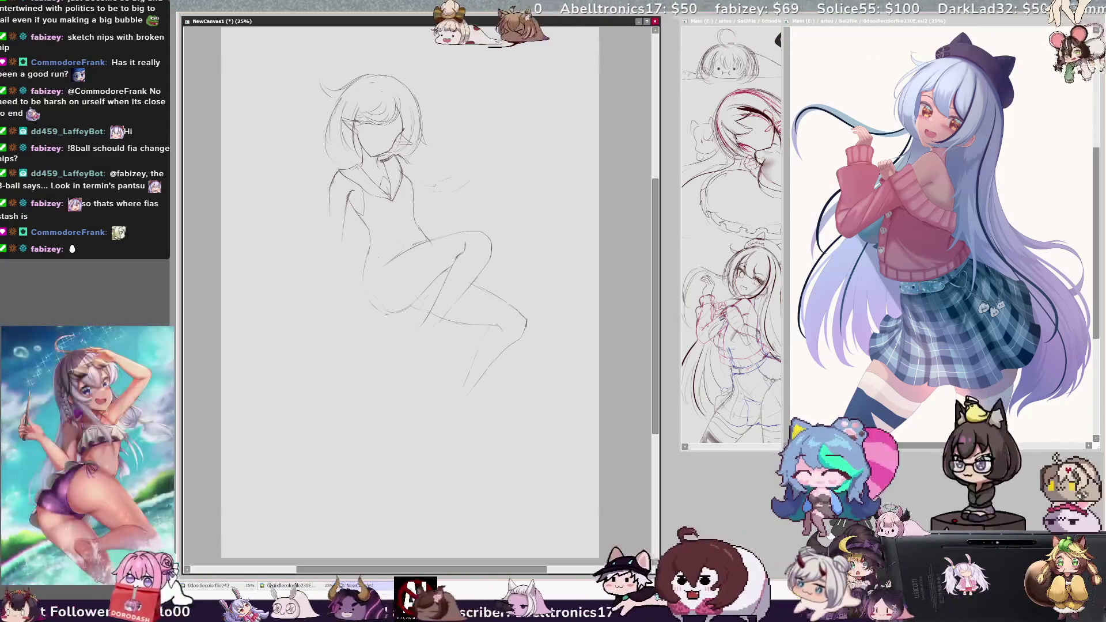
pyautogui.press('h')
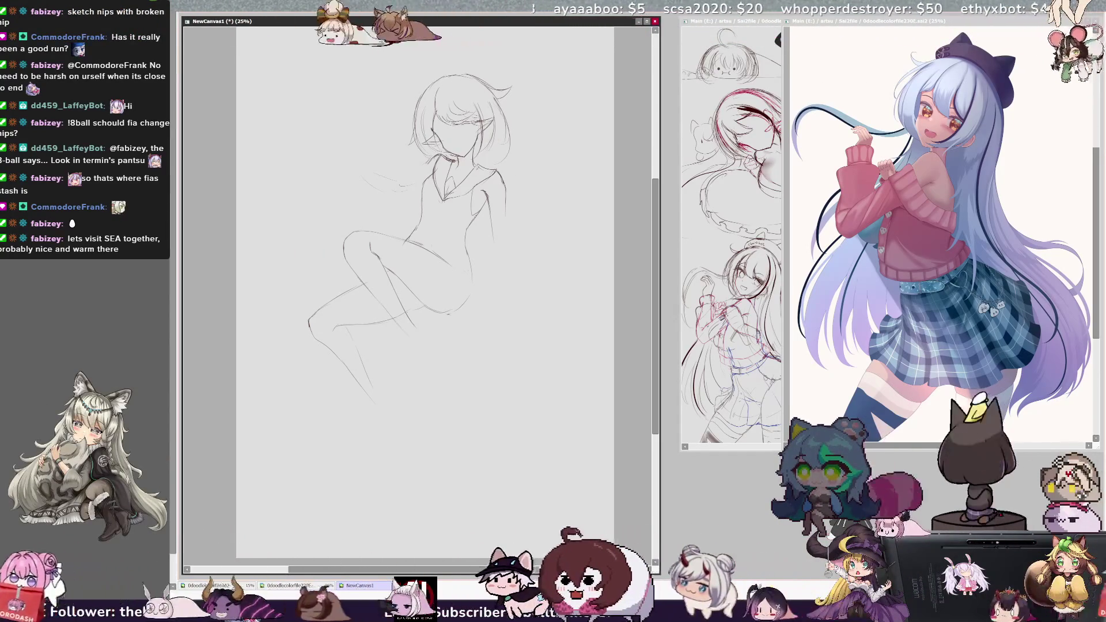
pyautogui.press('h')
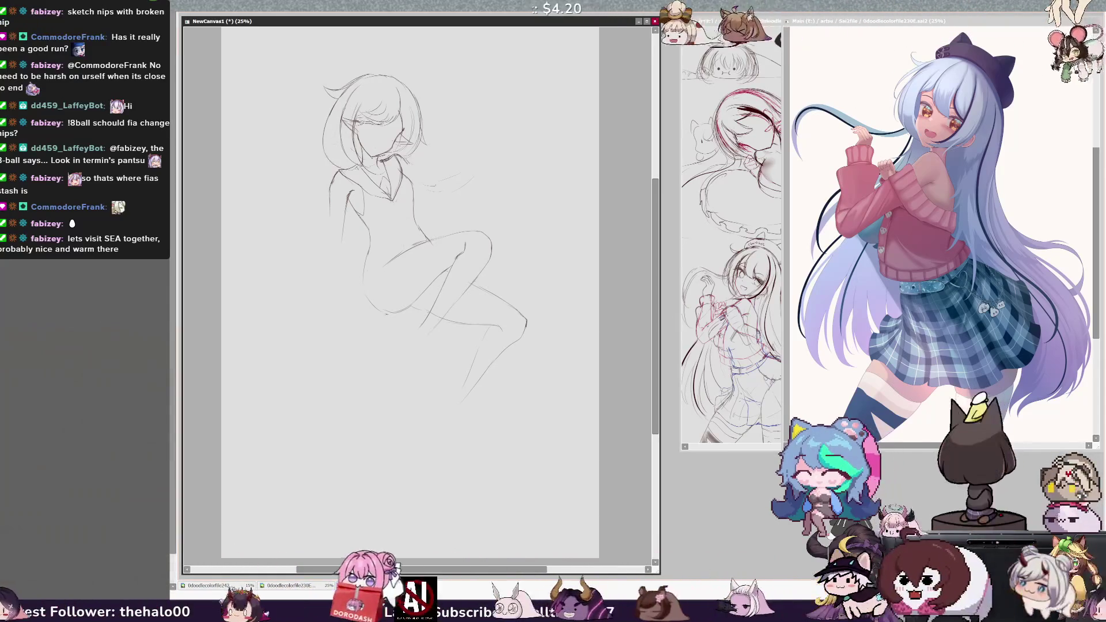
pyautogui.press('h')
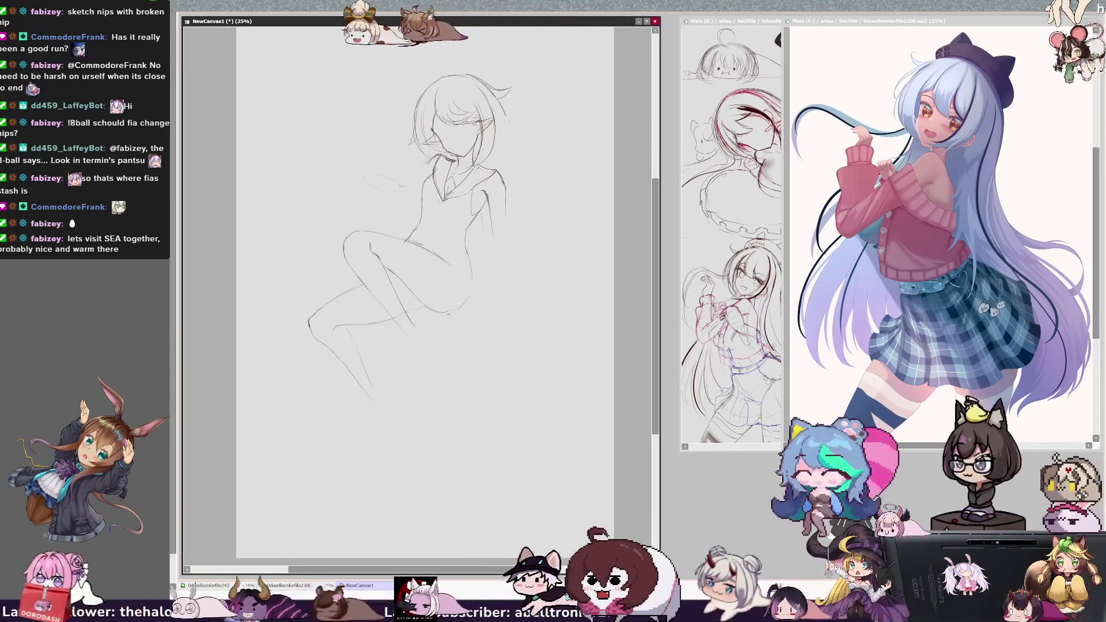
pyautogui.press('h')
pyautogui.press('h')
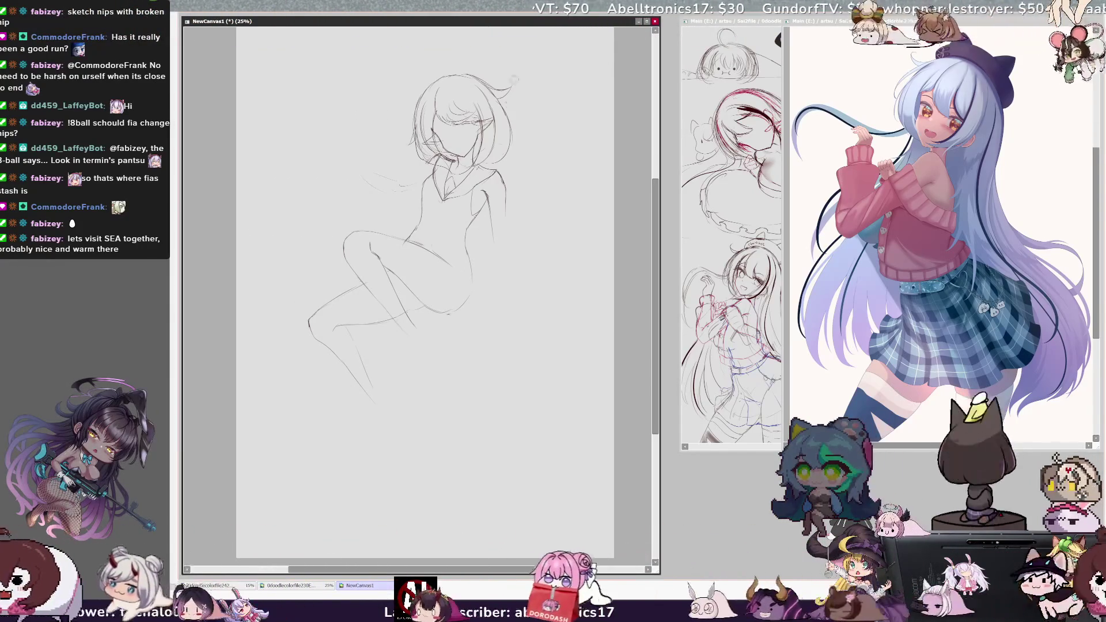
# Add a hair strand on the bob's right side and a short line at the shoulder.
pyautogui.moveTo(510, 110); pyautogui.dragTo(525, 146)
pyautogui.press('h')
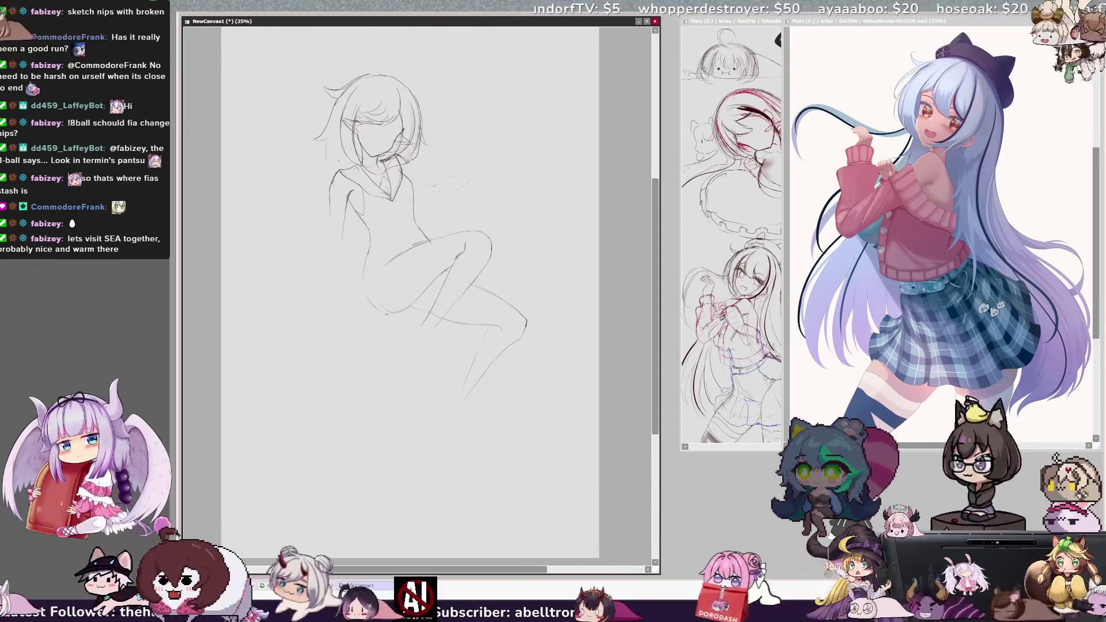
pyautogui.press('h')
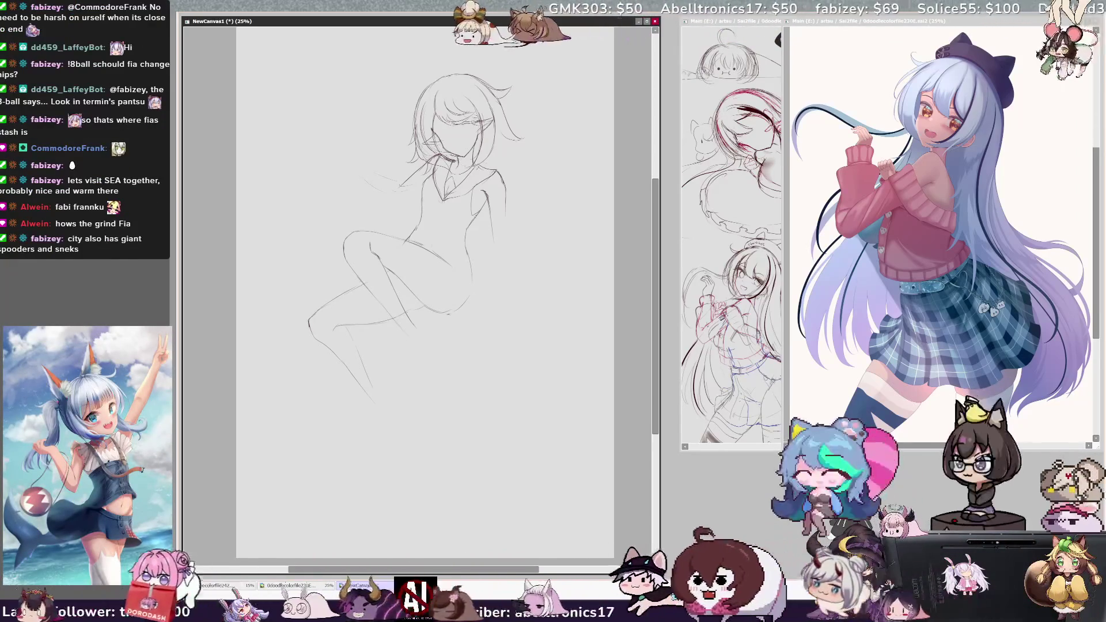
pyautogui.moveTo(388, 172); pyautogui.dragTo(429, 161)
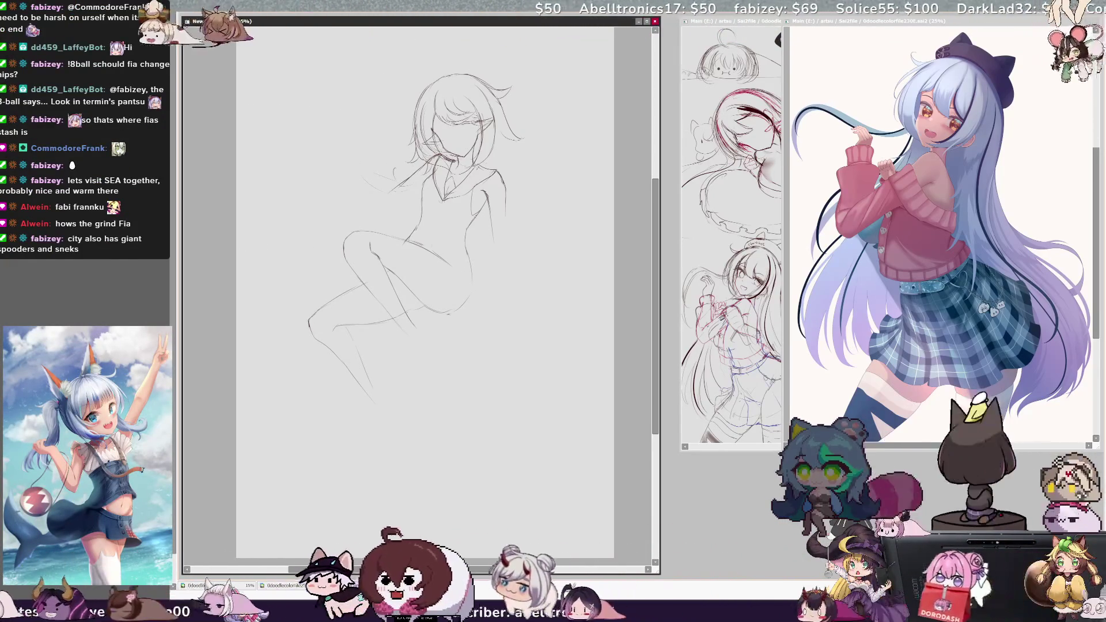
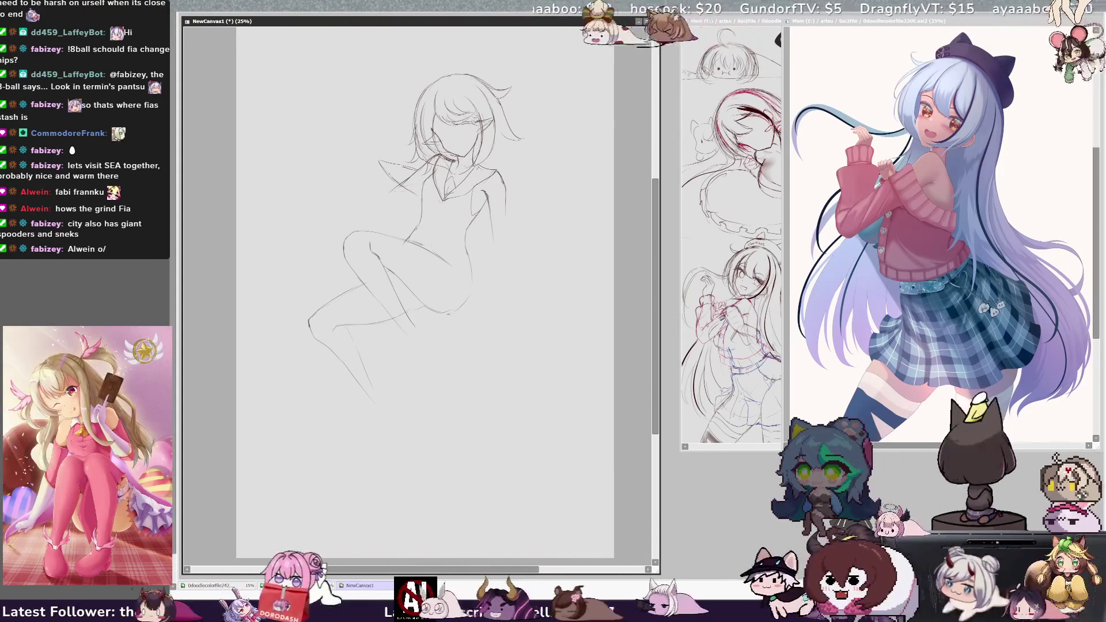
# Redraw the figure's hip line in pencil on the mirrored canvas, then unmirror the view.
pyautogui.press('h')
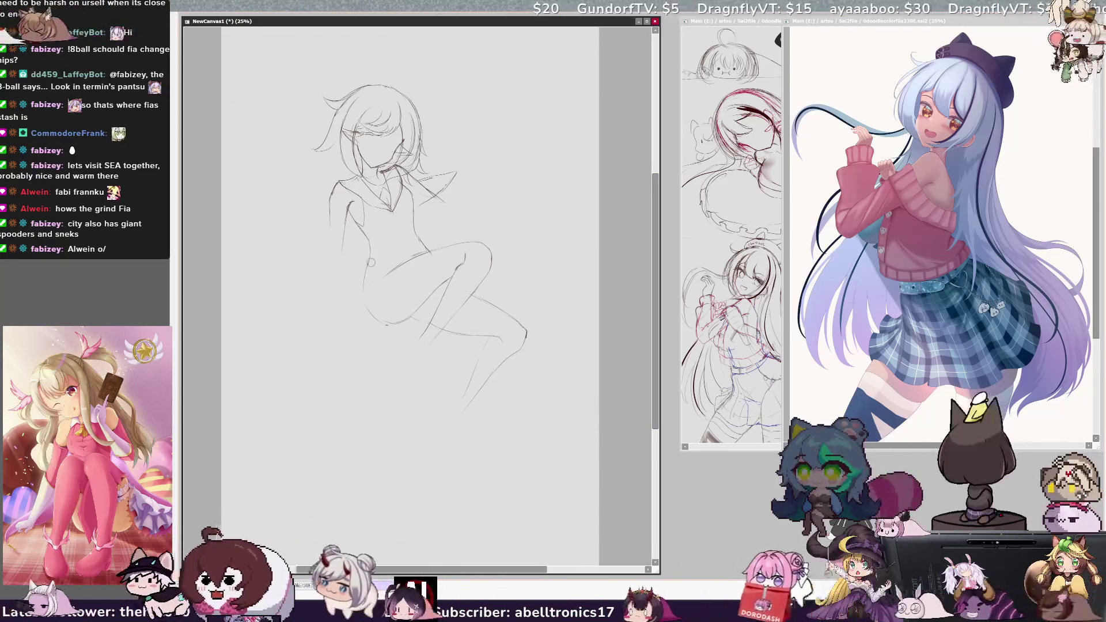
pyautogui.moveTo(368, 261)
pyautogui.mouseDown()
pyautogui.moveTo(366, 308)
pyautogui.moveTo(411, 314)
pyautogui.mouseUp()
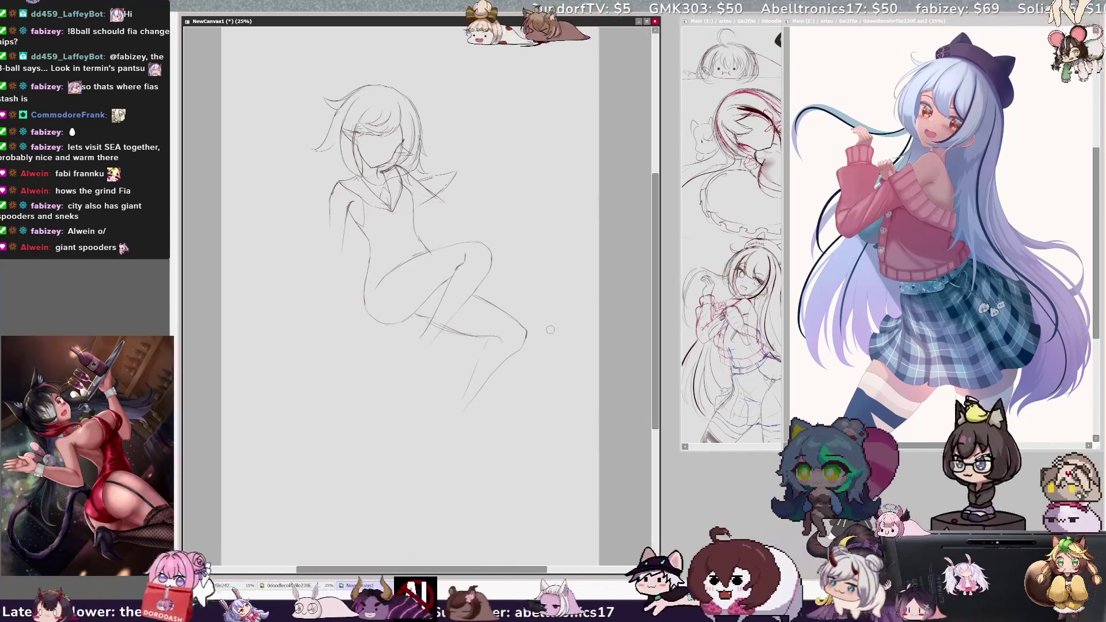
pyautogui.press('h')
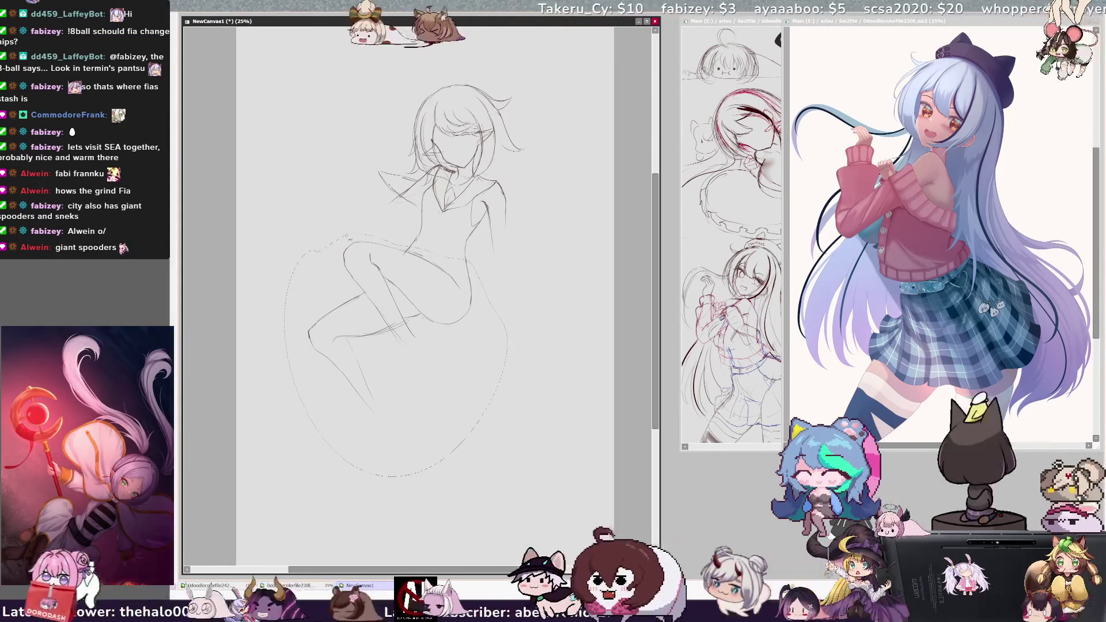
# Use Ctrl+T to enlarge the selected raised legs slightly and nudge them into place.
pyautogui.hotkey('ctrl', 't')
pyautogui.moveTo(308, 241); pyautogui.dragTo(297, 234)
pyautogui.moveTo(454, 344); pyautogui.dragTo(454, 346)
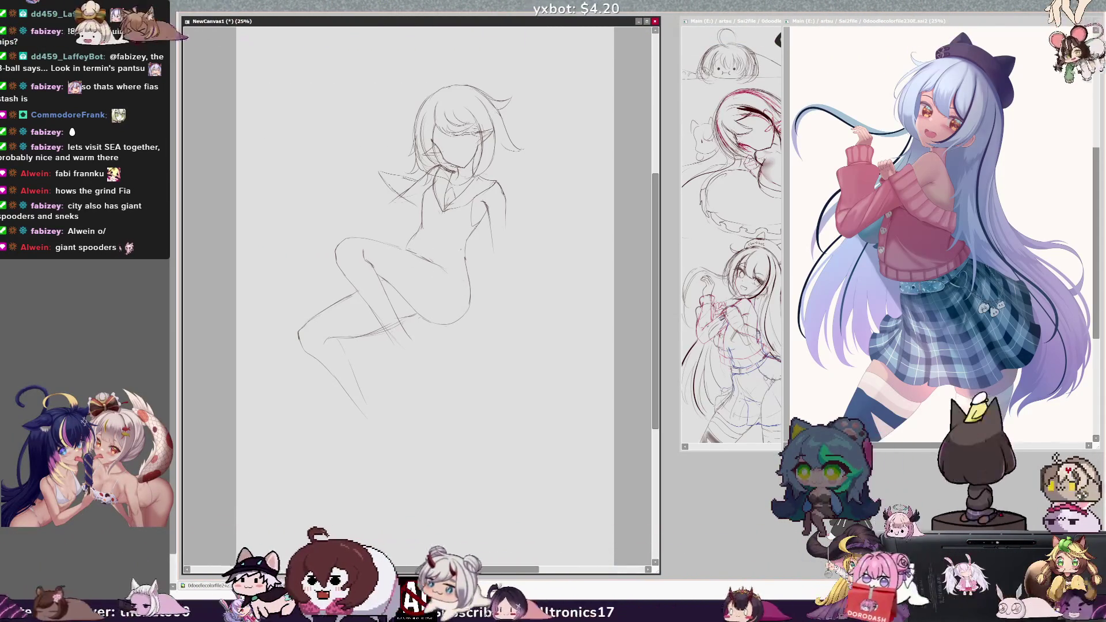
# Replace the back and hip curve with a shorter line along the figure's back.
pyautogui.press('h')
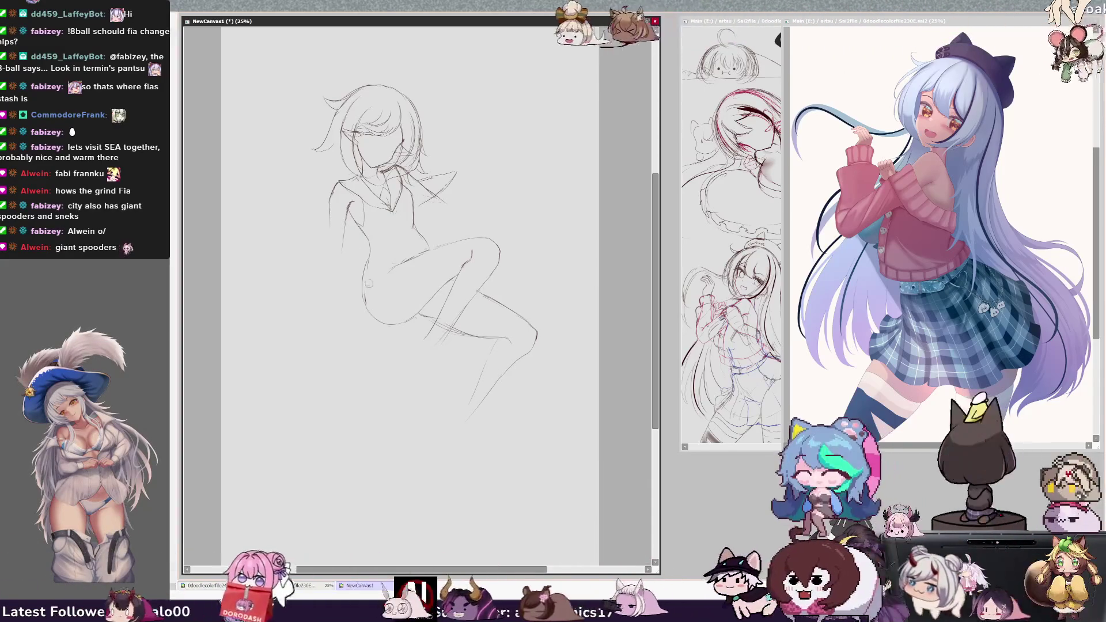
pyautogui.moveTo(370, 254)
pyautogui.mouseDown()
pyautogui.moveTo(365, 310)
pyautogui.moveTo(399, 322)
pyautogui.mouseUp()
pyautogui.hotkey('ctrl', 'z')
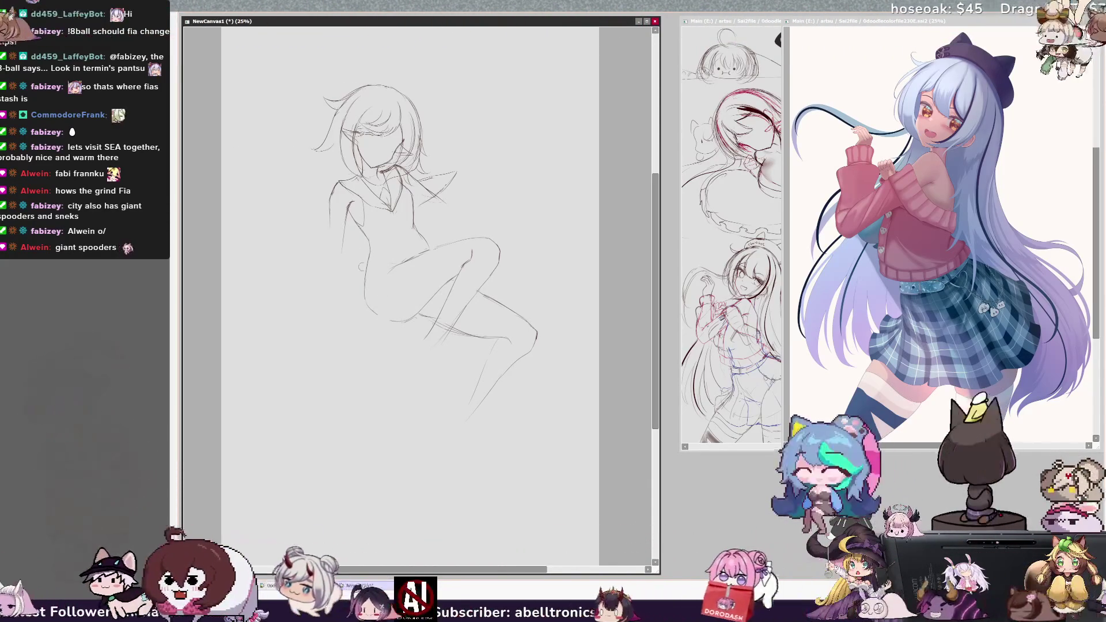
pyautogui.moveTo(367, 267); pyautogui.dragTo(364, 295)
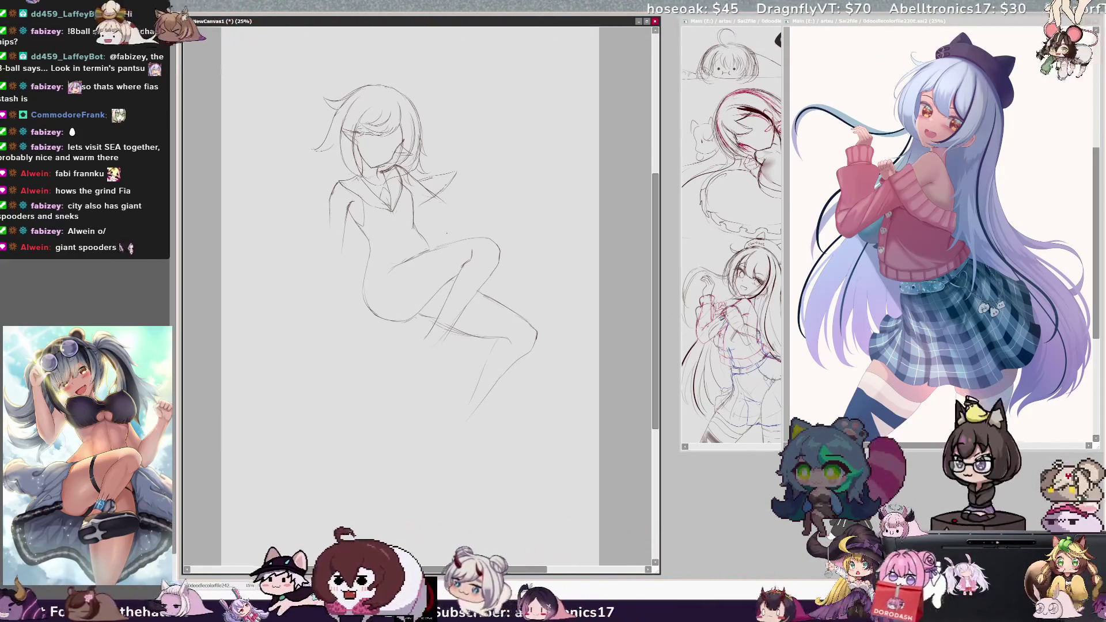
pyautogui.press('h')
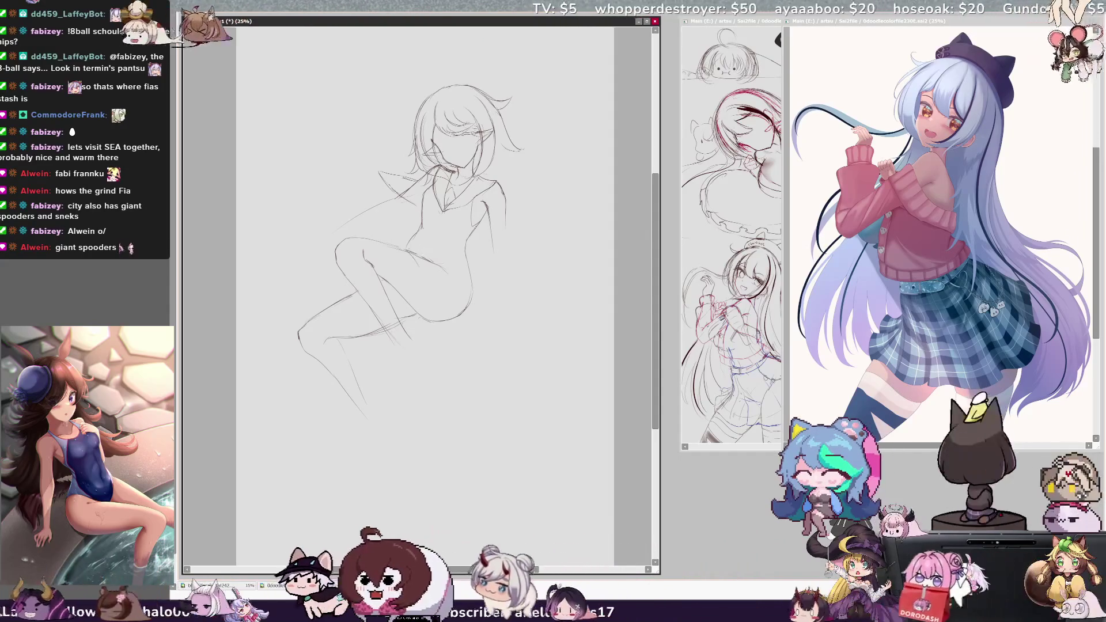
# Try a short stroke on the leg, undo it, and compare in mirrored view.
pyautogui.moveTo(432, 301); pyautogui.dragTo(442, 319)
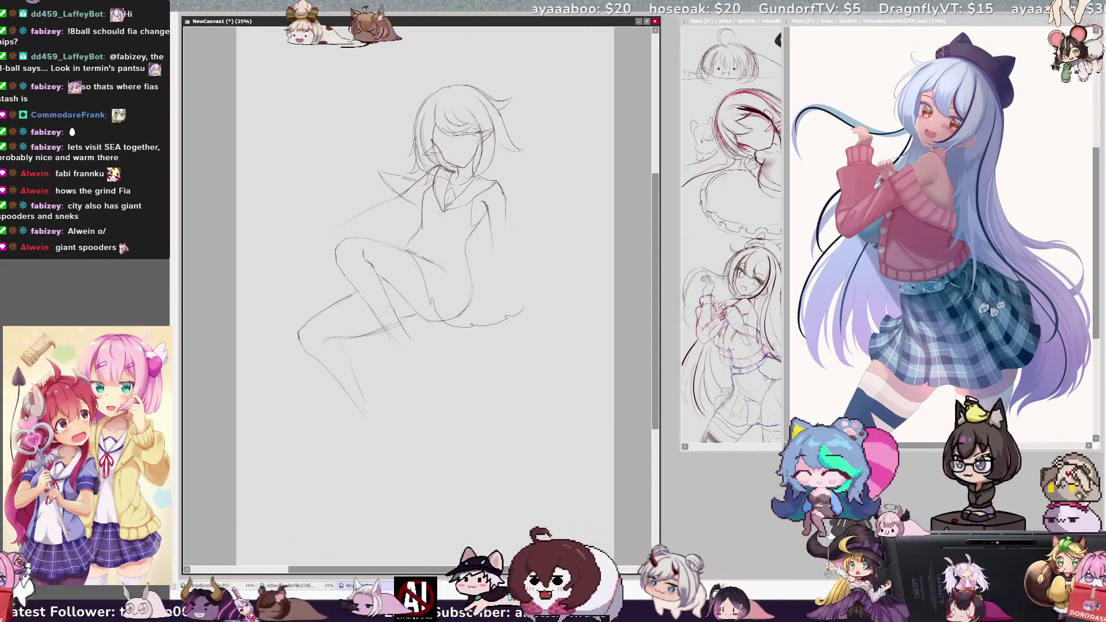
pyautogui.hotkey('ctrl', 'z')
pyautogui.hotkey('ctrl', 'z')
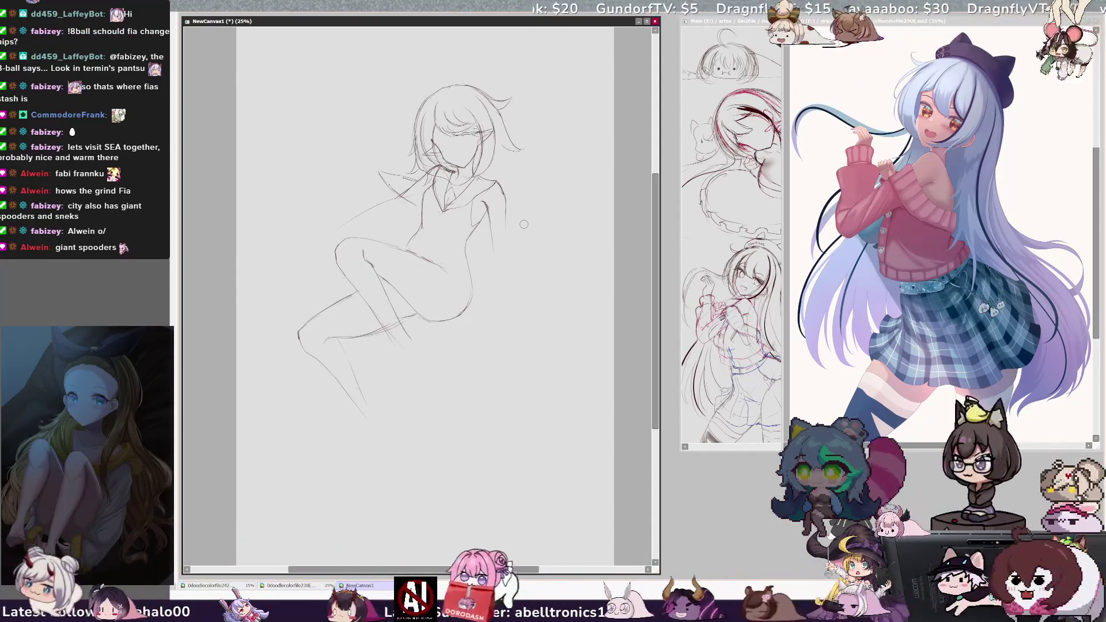
pyautogui.press('h')
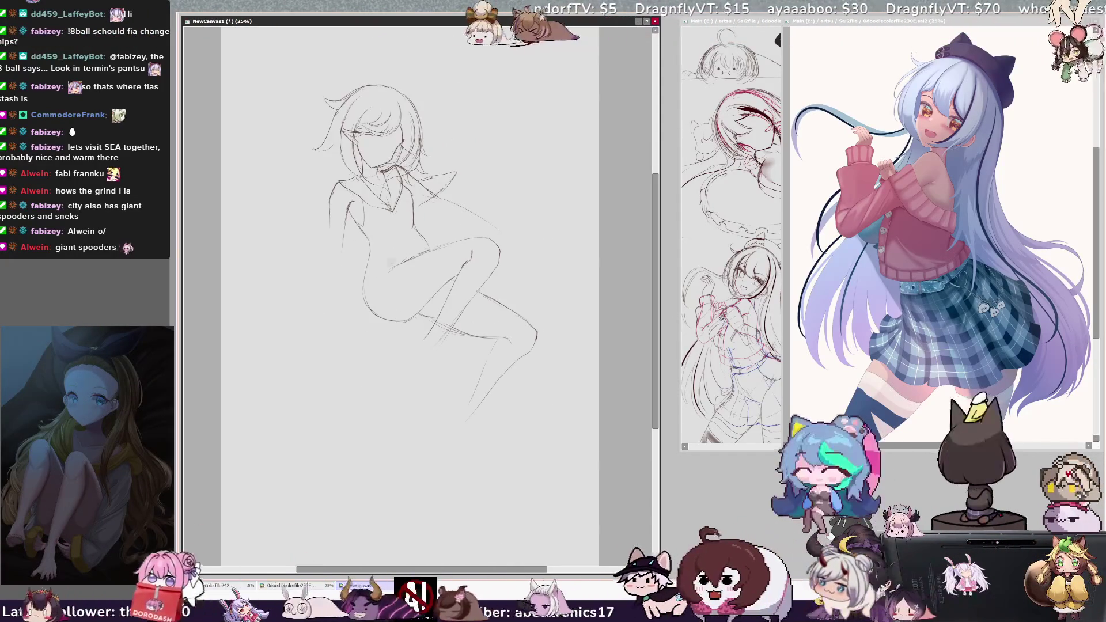
pyautogui.press('h')
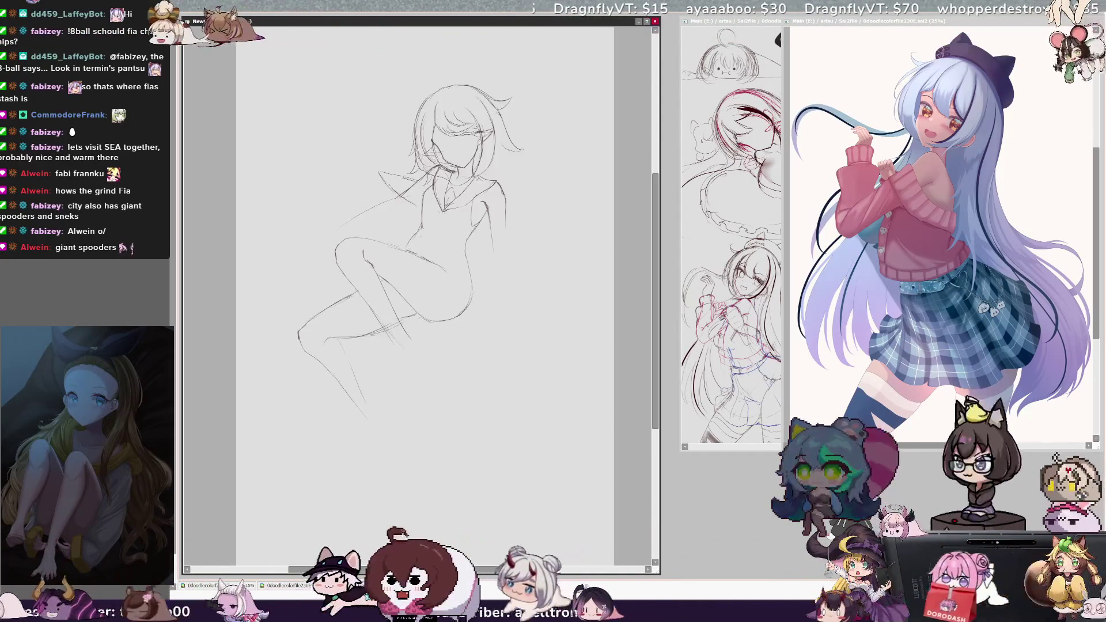
pyautogui.press('h')
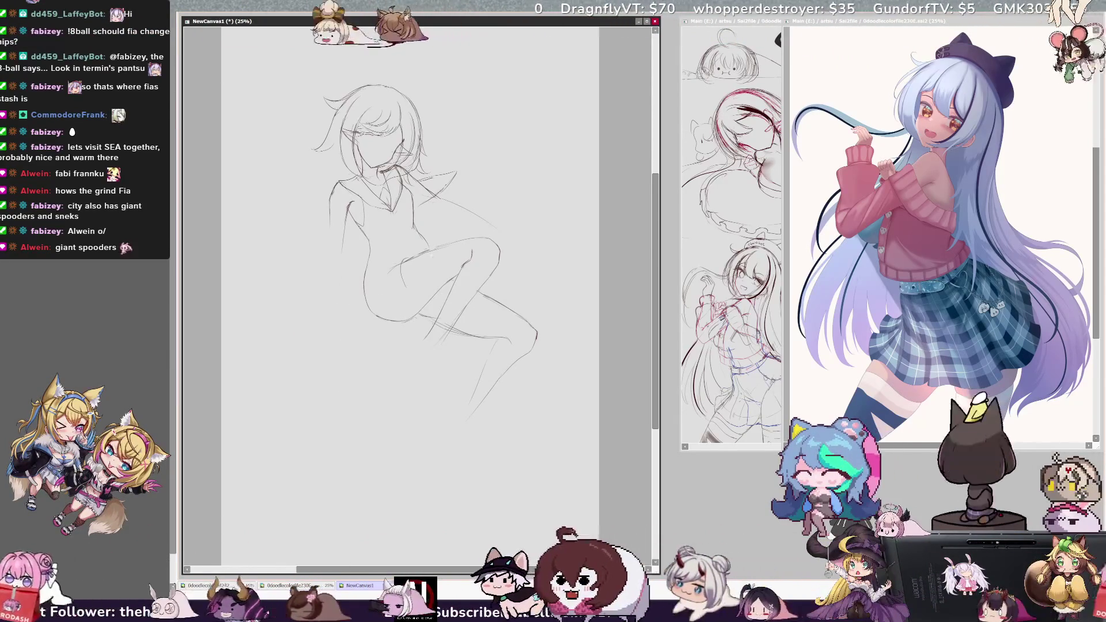
# Sketch the lower-leg line and remove the trial foot strokes.
pyautogui.moveTo(381, 346); pyautogui.dragTo(437, 327)
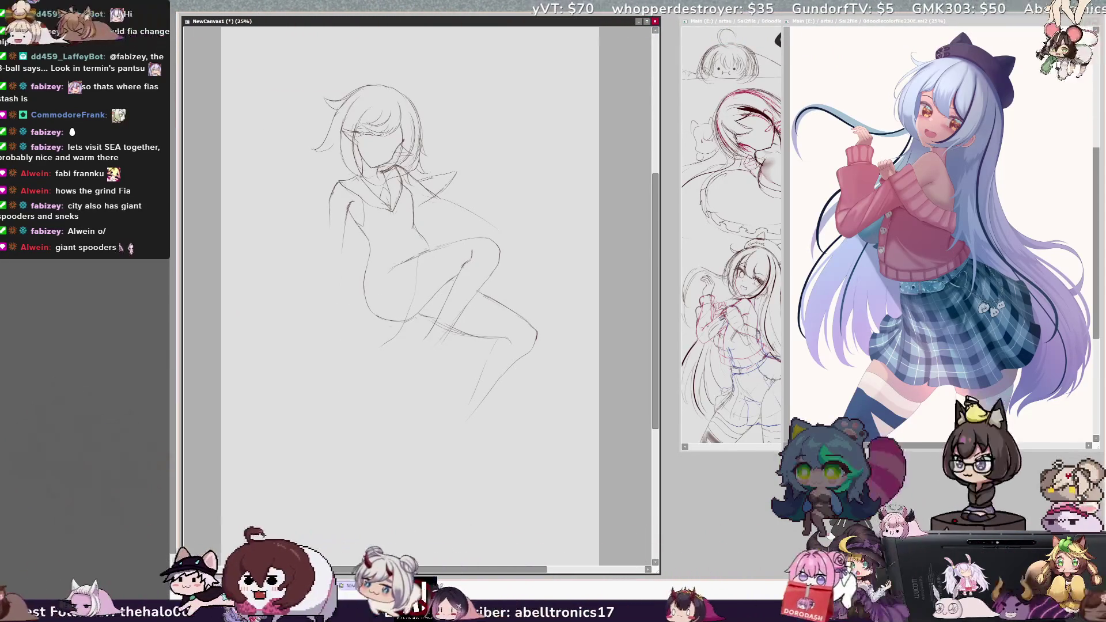
pyautogui.press('h')
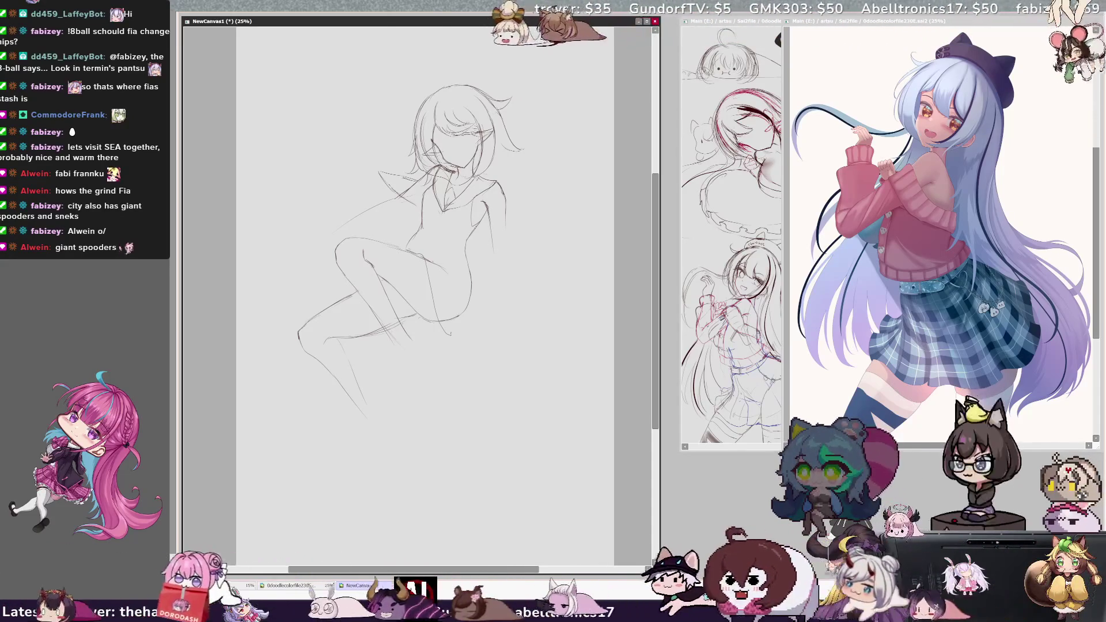
pyautogui.hotkey('ctrl', 'z')
pyautogui.moveTo(455, 332)
pyautogui.mouseDown()
pyautogui.moveTo(478, 339)
pyautogui.moveTo(507, 318)
pyautogui.mouseUp()
pyautogui.hotkey('ctrl', 'z')
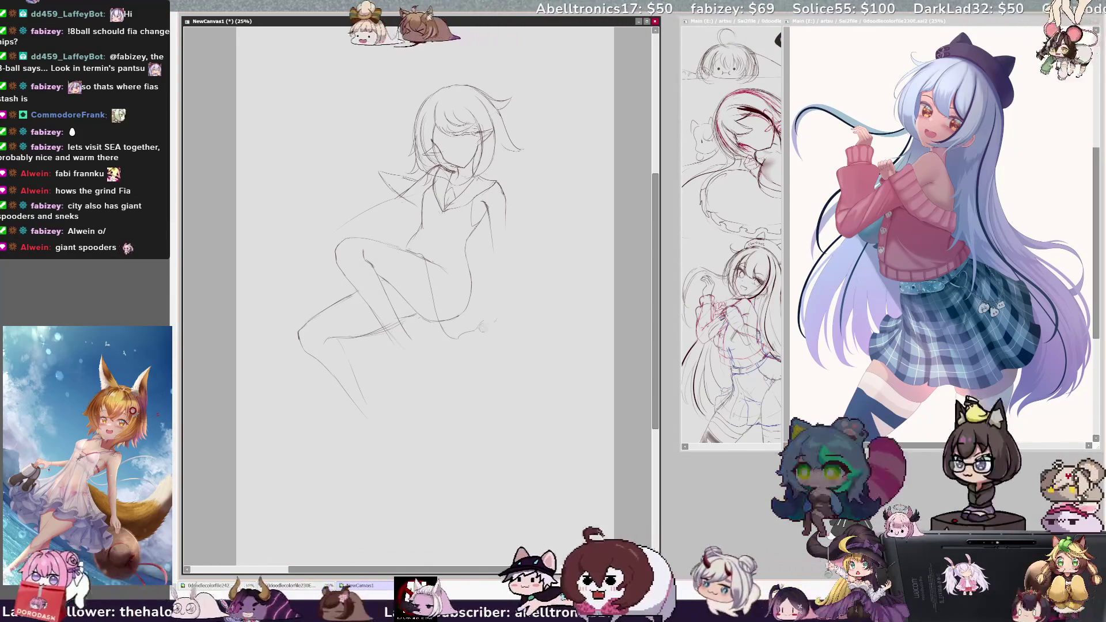
pyautogui.hotkey('ctrl', 'z')
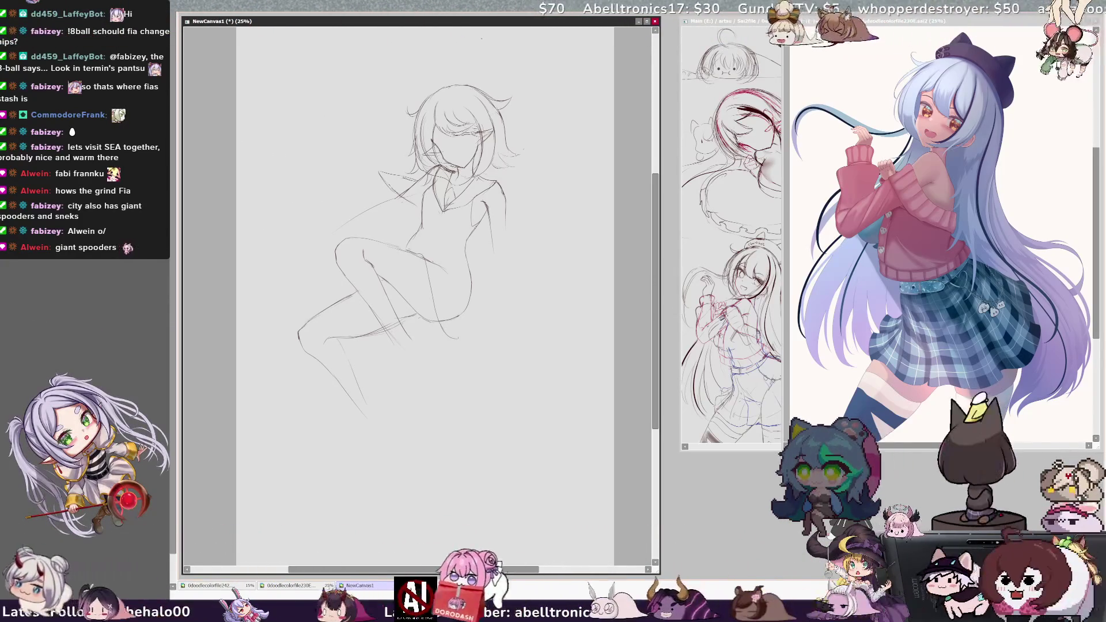
# Draw a halo loop above the head and add two short strokes along the arm.
pyautogui.moveTo(438, 70)
pyautogui.mouseDown()
pyautogui.moveTo(409, 97)
pyautogui.moveTo(474, 78)
pyautogui.mouseUp()
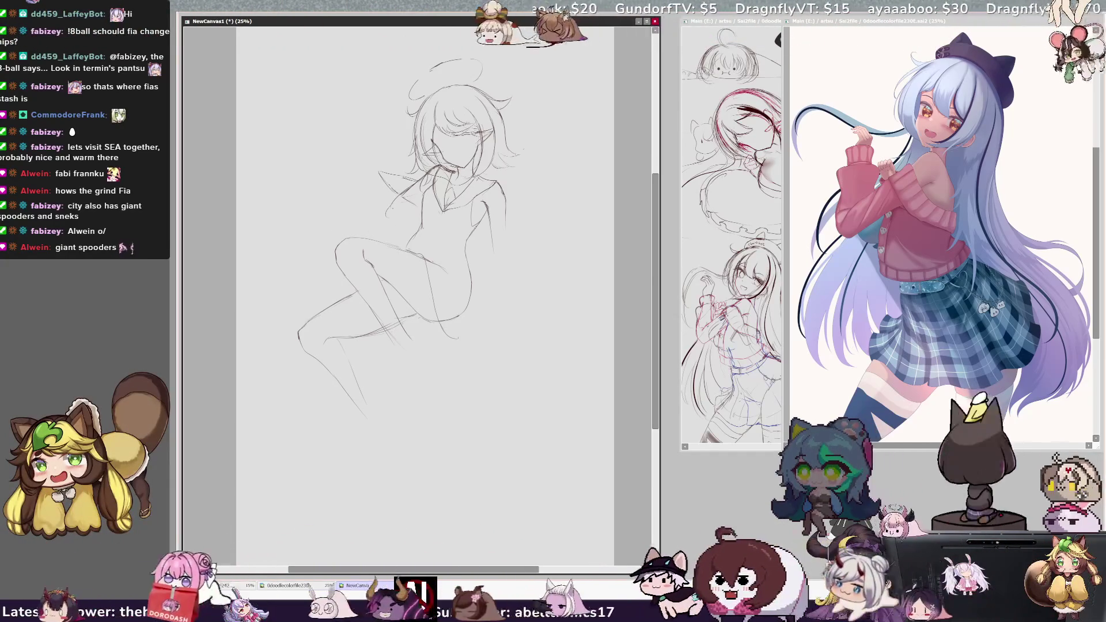
pyautogui.moveTo(380, 214); pyautogui.dragTo(340, 222)
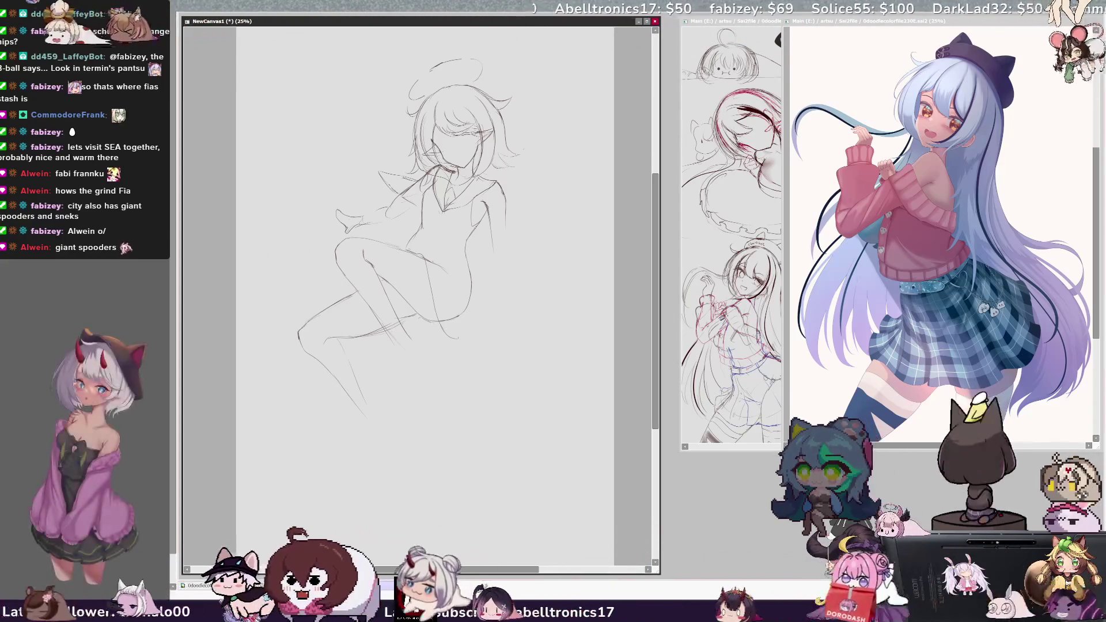
pyautogui.moveTo(359, 209); pyautogui.dragTo(355, 229)
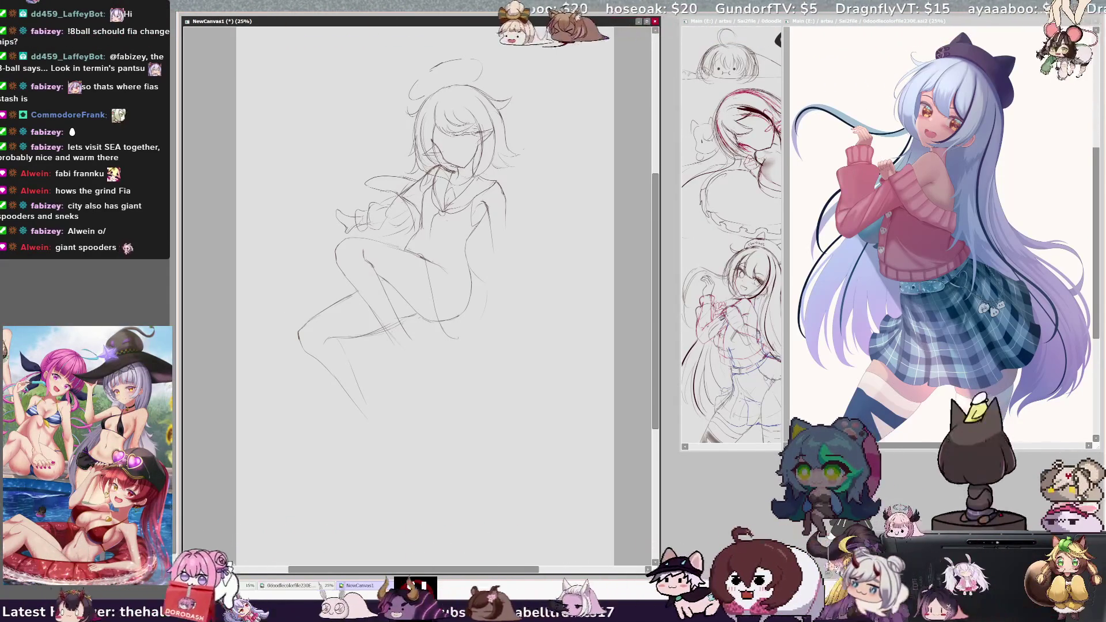
pyautogui.keyDown('ctrl'); pyautogui.keyDown('shift'); pyautogui.click(442, 221); pyautogui.keyUp('shift'); pyautogui.keyUp('ctrl')
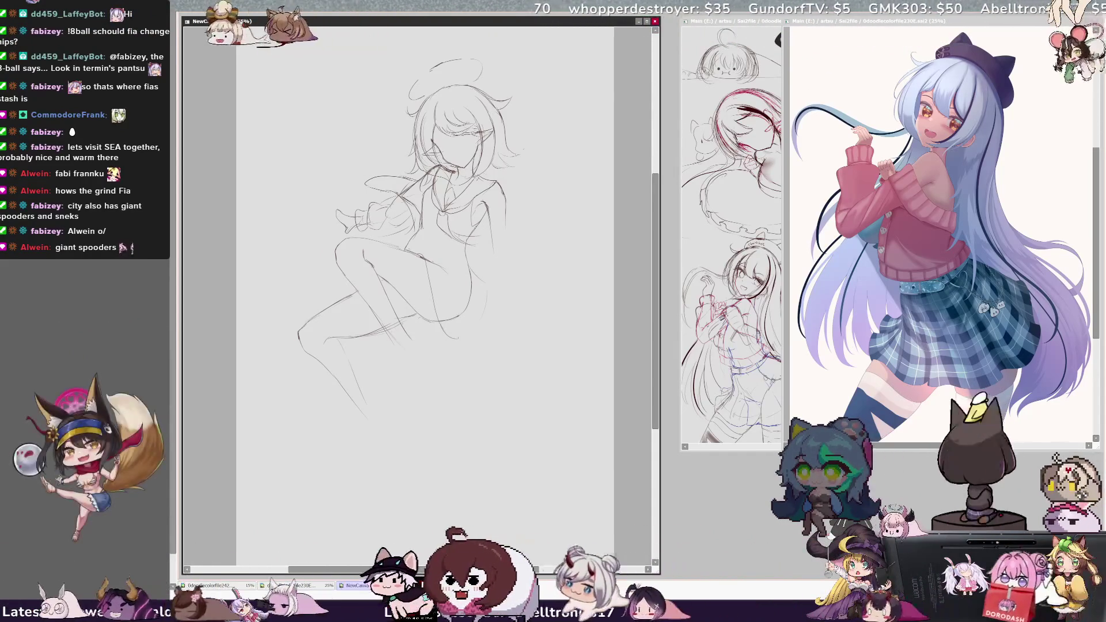
# Erase the right shoulder lines and draw the right arm and hand.
pyautogui.moveTo(507, 224); pyautogui.dragTo(499, 181)
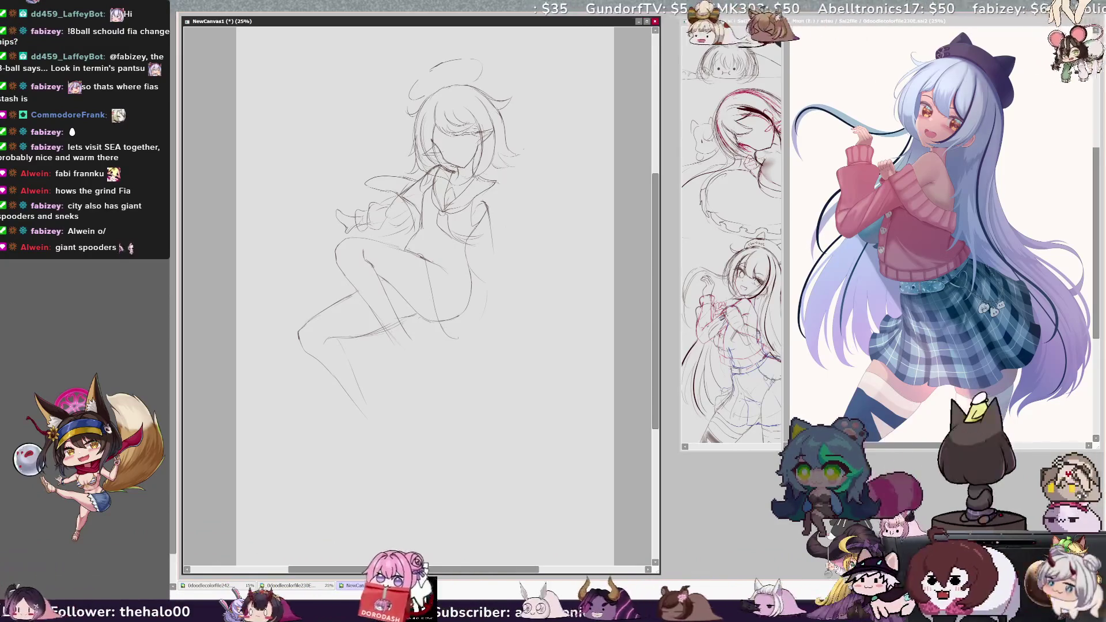
pyautogui.moveTo(491, 215)
pyautogui.mouseDown()
pyautogui.moveTo(498, 207)
pyautogui.moveTo(529, 315)
pyautogui.moveTo(548, 330)
pyautogui.mouseUp()
pyautogui.moveTo(333, 262)
pyautogui.mouseDown()
pyautogui.moveTo(300, 270)
pyautogui.moveTo(299, 282)
pyautogui.mouseUp()
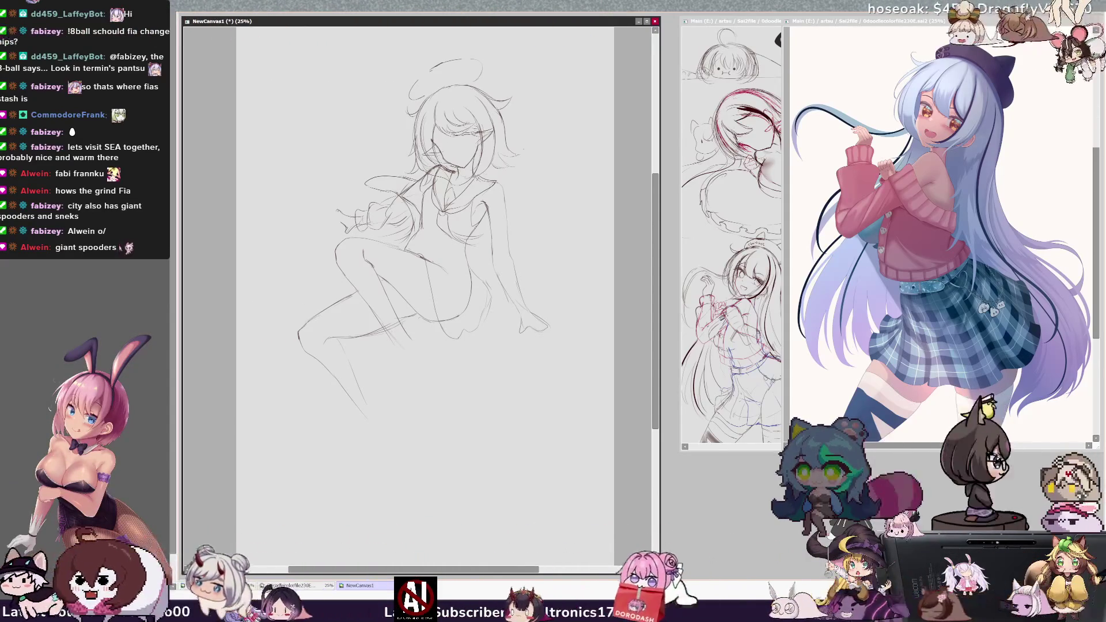
# Undo the stray strokes near the left hand and add a short stroke near the lower leg.
pyautogui.moveTo(345, 222); pyautogui.dragTo(328, 206)
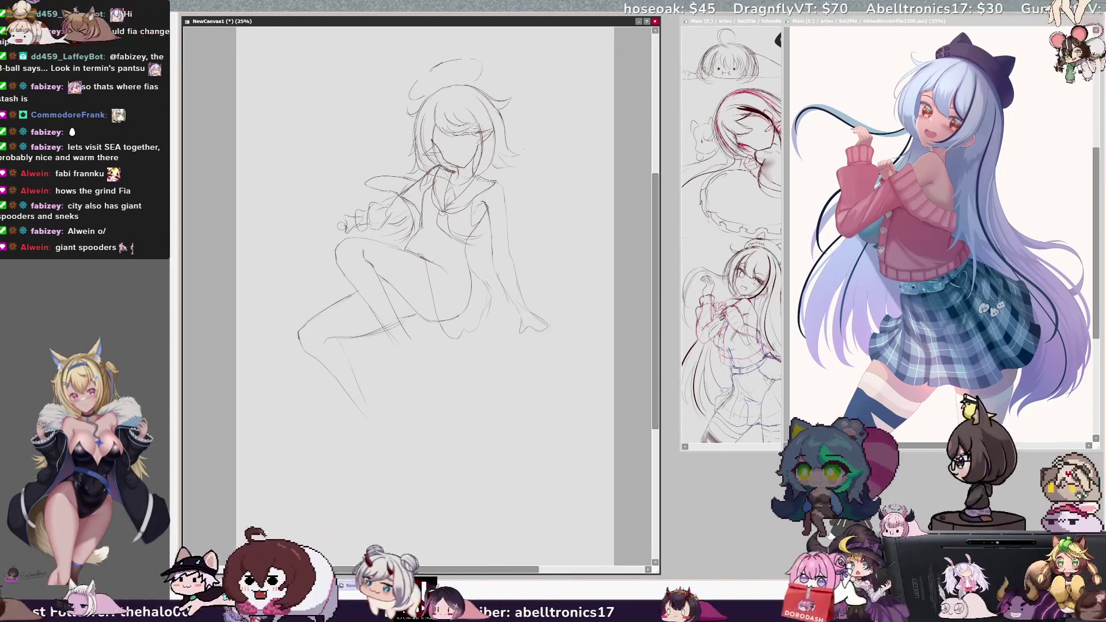
pyautogui.moveTo(345, 217); pyautogui.dragTo(340, 230)
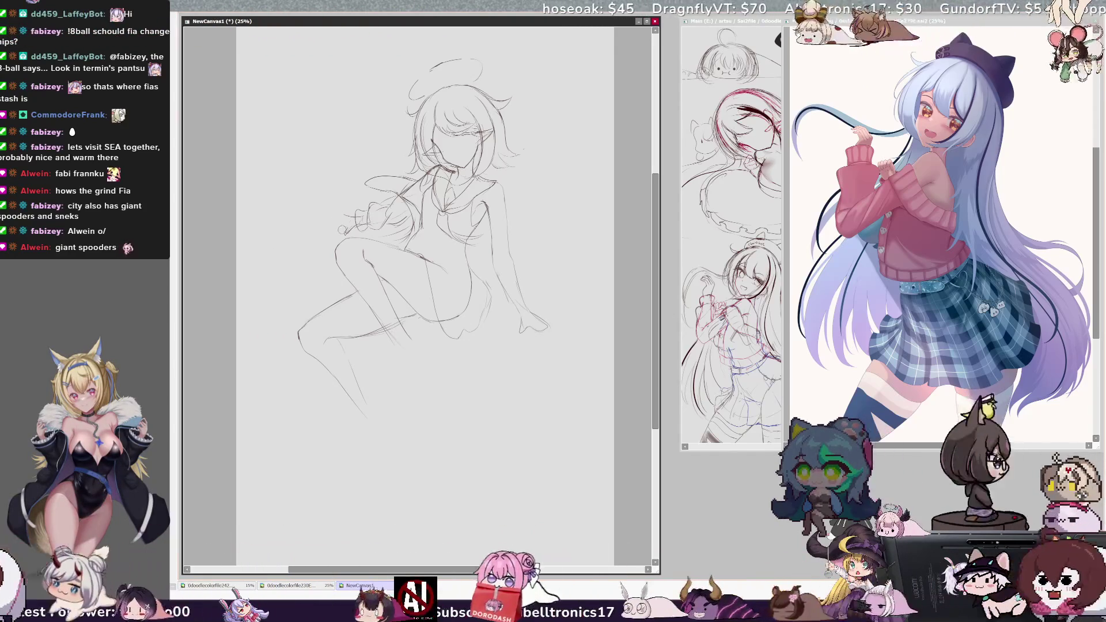
pyautogui.hotkey('ctrl', 'z')
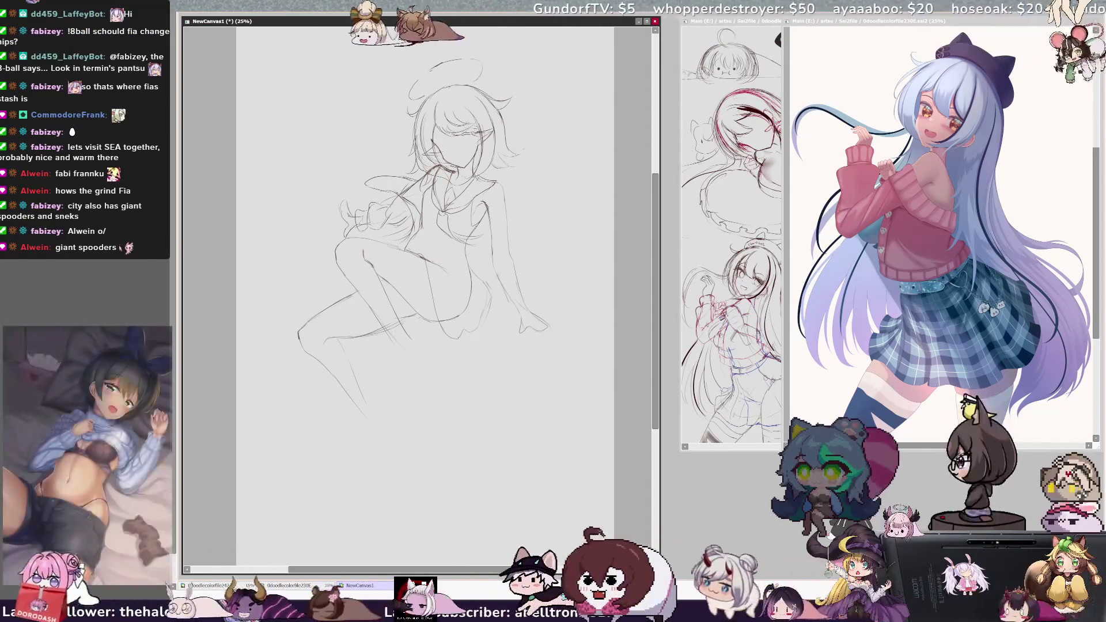
pyautogui.hotkey('ctrl', 'z')
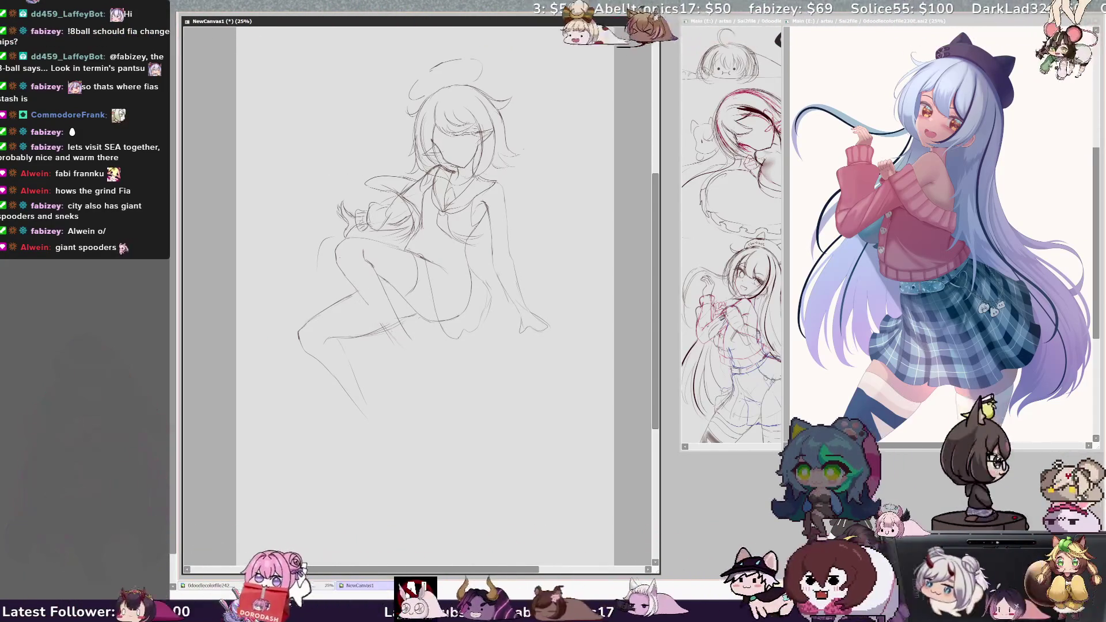
pyautogui.moveTo(402, 348); pyautogui.dragTo(416, 371)
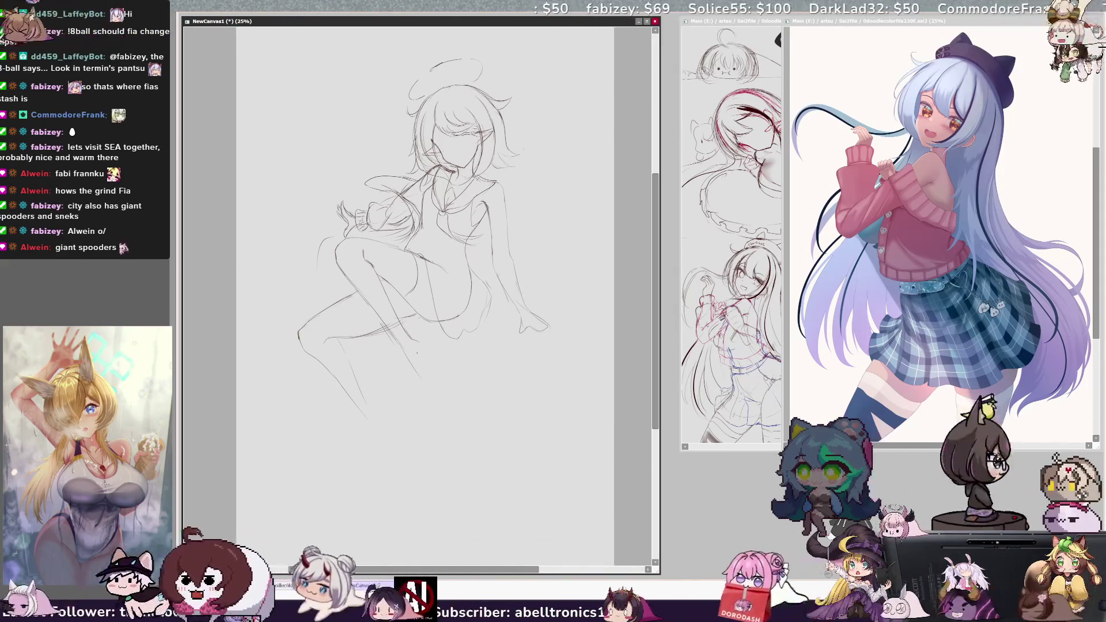
# Replace the misplaced stroke with a foot and shoe on the raised leg, and add a left-leg line.
pyautogui.hotkey('ctrl', 'z')
pyautogui.moveTo(403, 350); pyautogui.dragTo(420, 363)
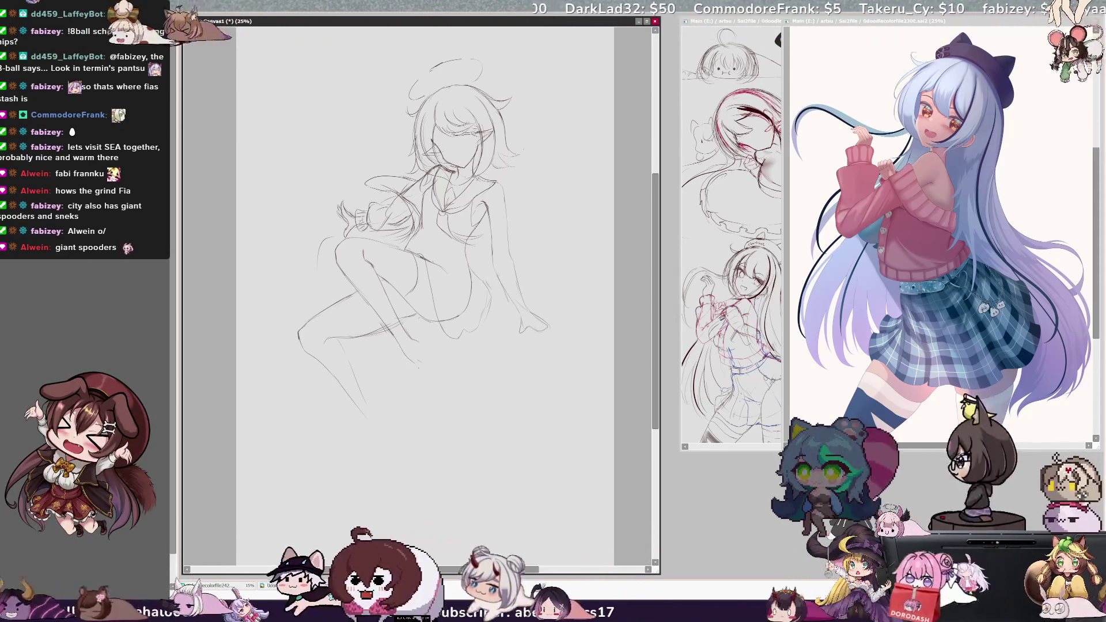
pyautogui.moveTo(426, 349); pyautogui.dragTo(434, 380)
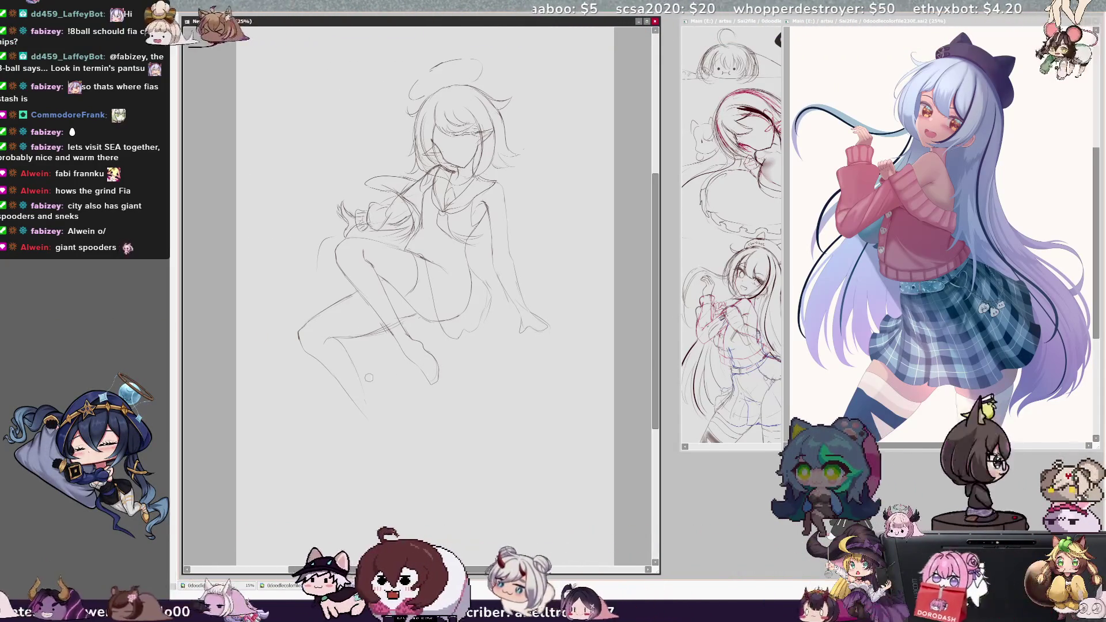
pyautogui.moveTo(308, 321); pyautogui.dragTo(301, 340)
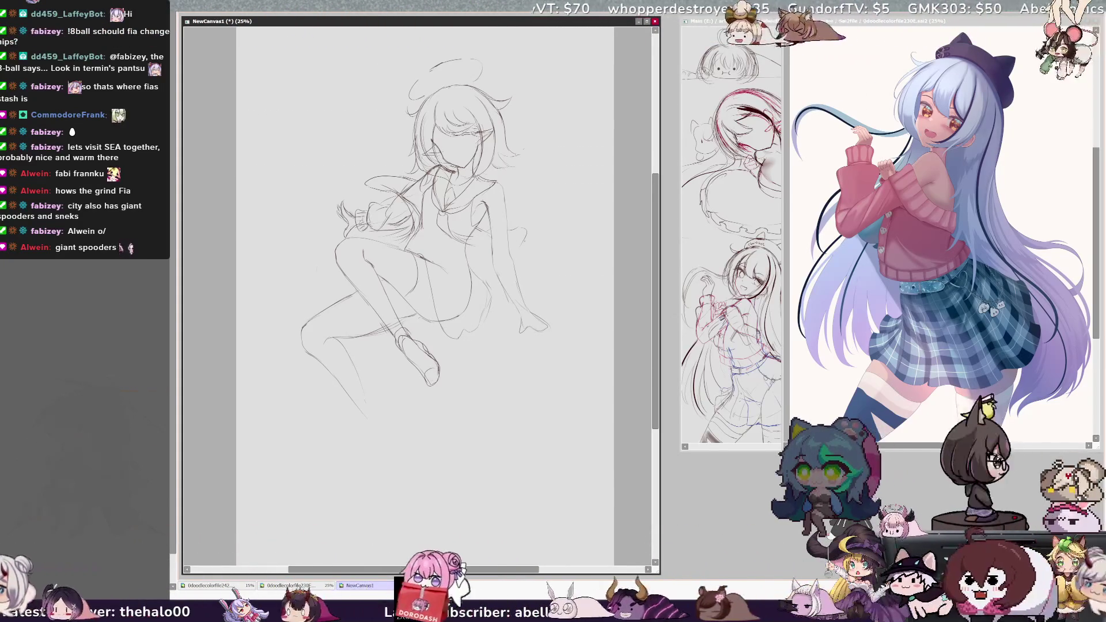
# Add a sleeve line and refine the right hand, then mirror and rotate the view for checking.
pyautogui.moveTo(480, 257); pyautogui.dragTo(511, 253)
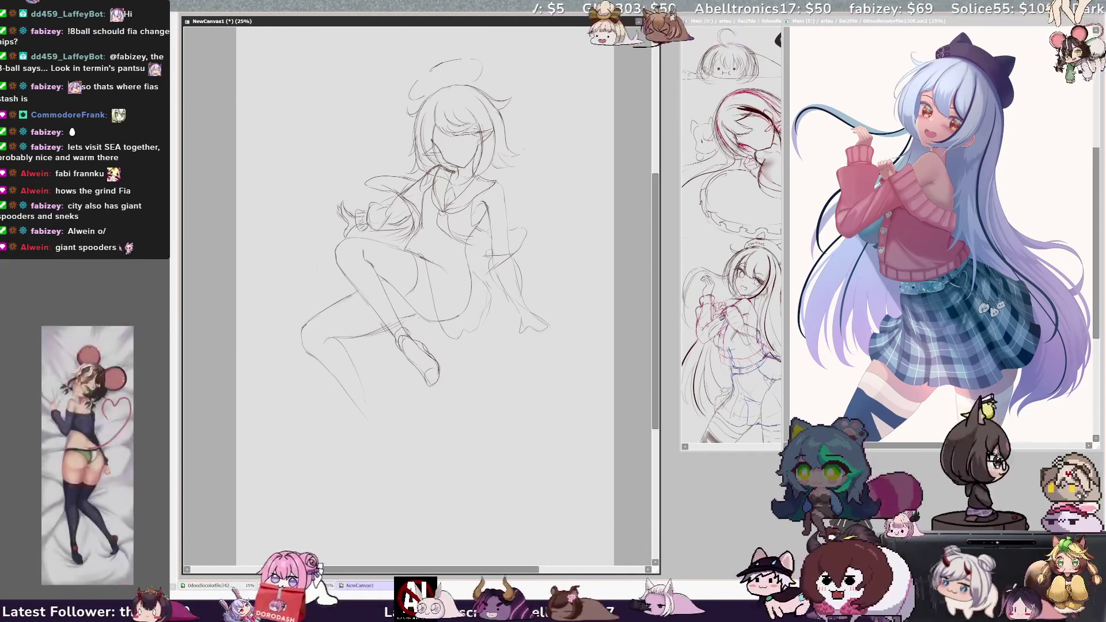
pyautogui.moveTo(499, 302); pyautogui.dragTo(512, 328)
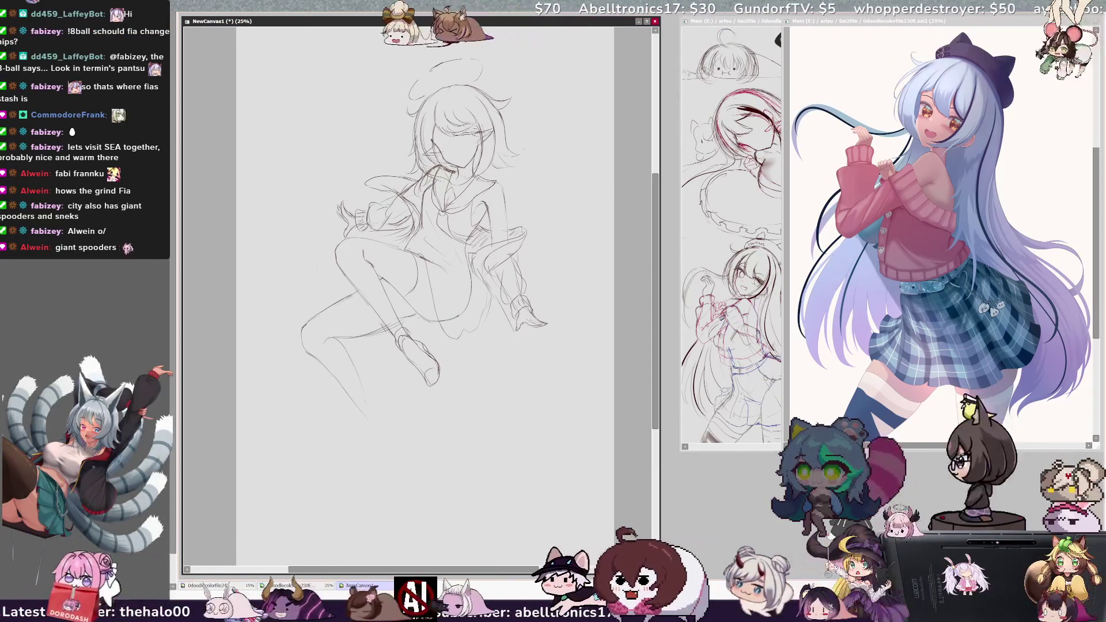
pyautogui.press('h')
pyautogui.press('End')
pyautogui.press('End')
pyautogui.press('End')
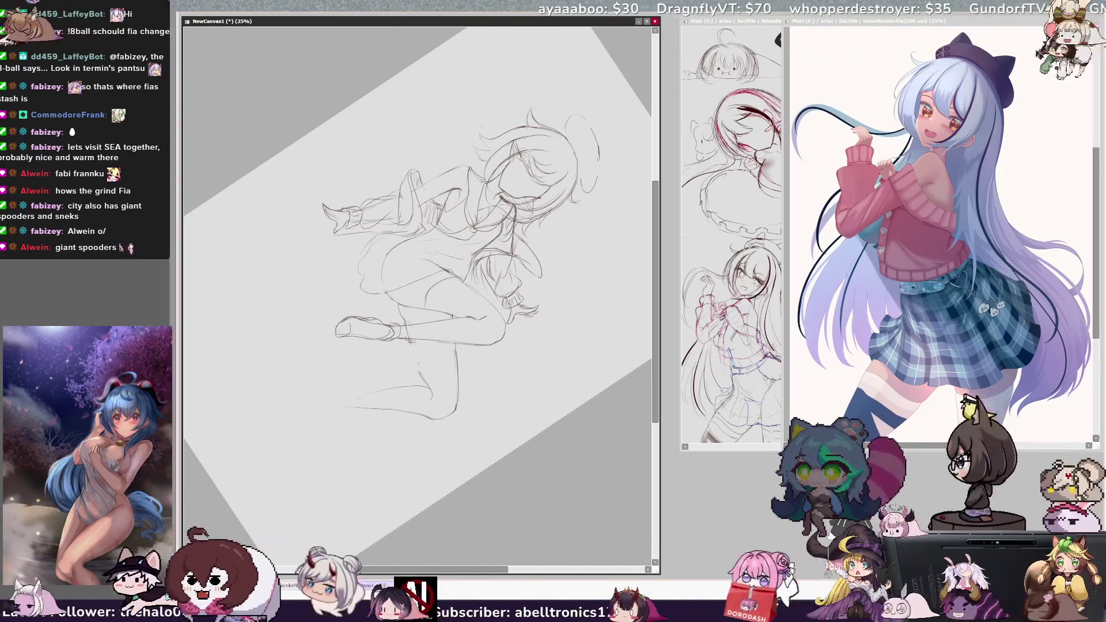
# Restore the unmirrored upright view, erase the raised foot, and redraw its shoe outline.
pyautogui.press('h')
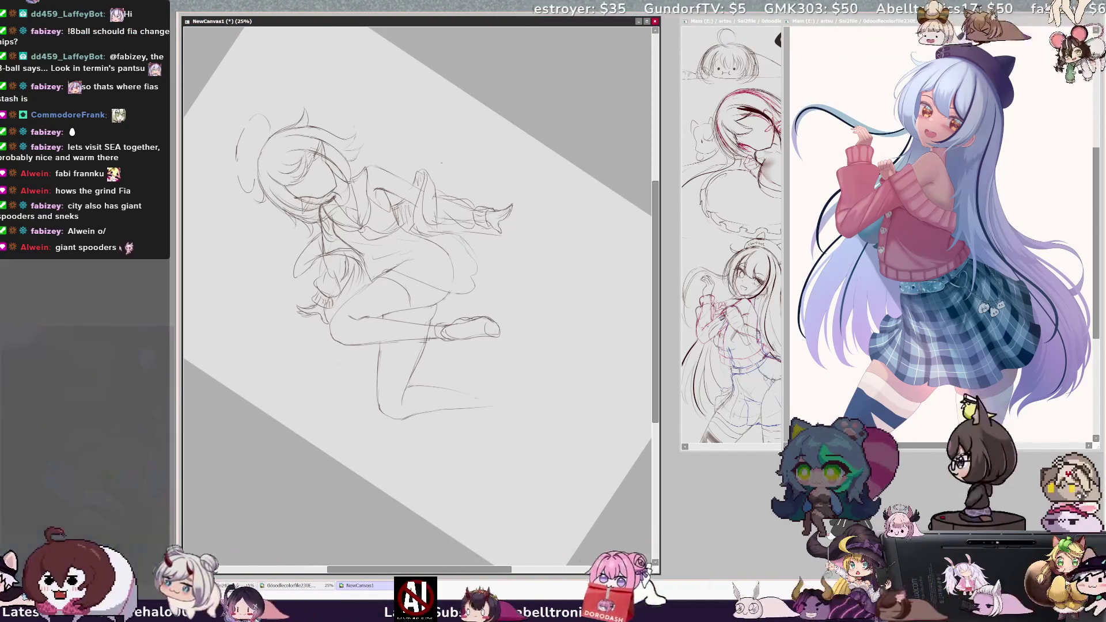
pyautogui.press('Home')
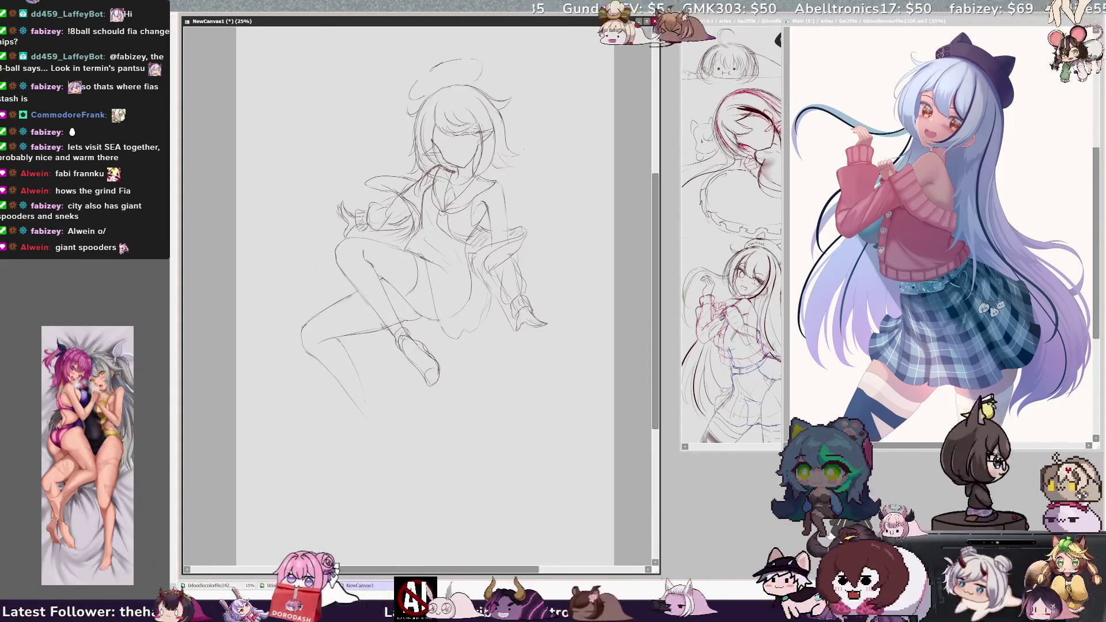
pyautogui.moveTo(407, 336)
pyautogui.mouseDown()
pyautogui.moveTo(432, 366)
pyautogui.moveTo(427, 378)
pyautogui.moveTo(403, 367)
pyautogui.moveTo(407, 380)
pyautogui.moveTo(429, 369)
pyautogui.mouseUp()
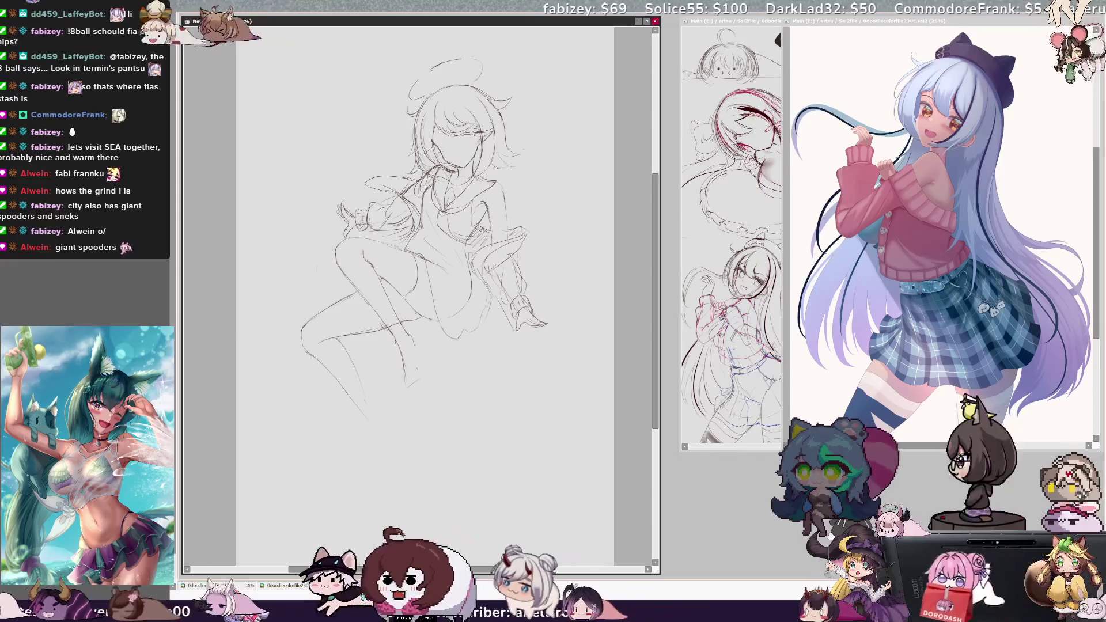
pyautogui.moveTo(413, 348); pyautogui.dragTo(408, 385)
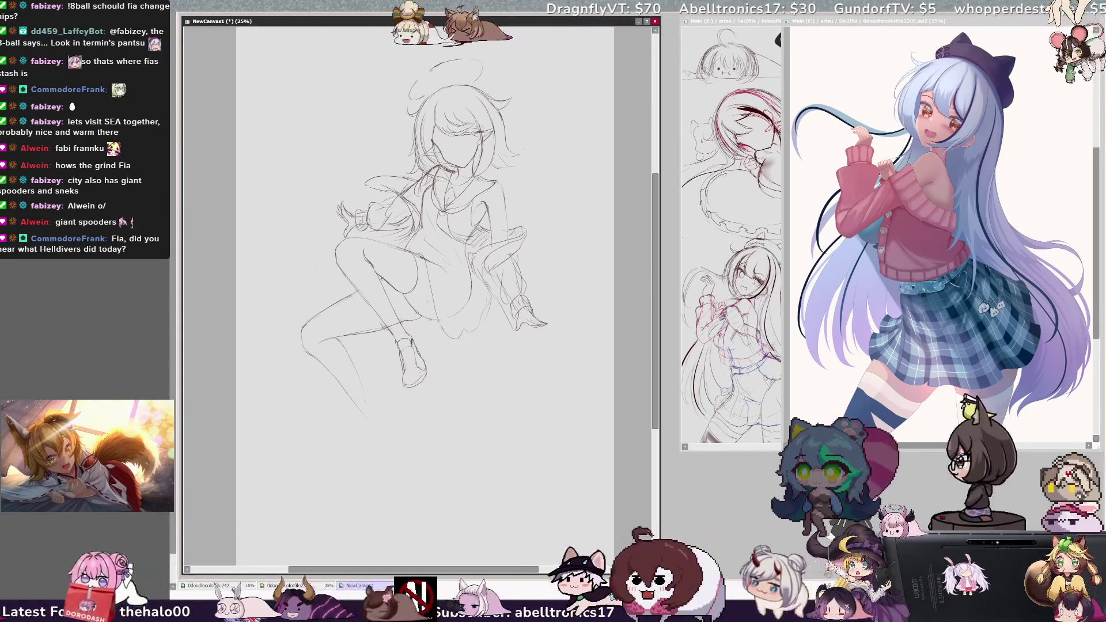
# Tilt the canvas view about 60° clockwise with the End key.
pyautogui.press('End')
pyautogui.press('End')
pyautogui.press('End')
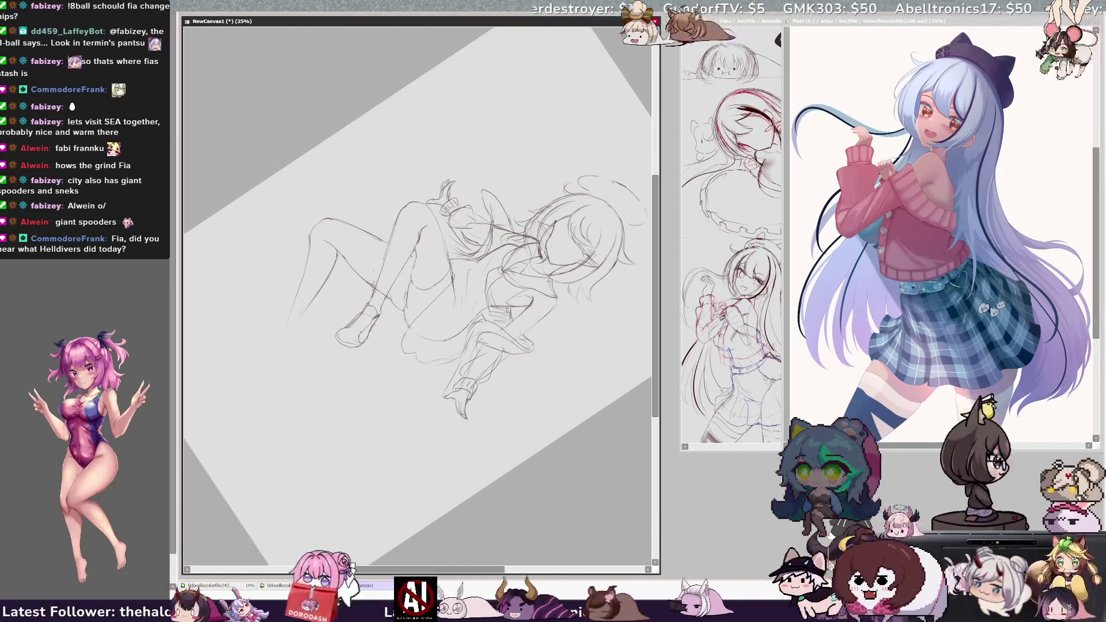
# Reset the view rotation, scroll the sketch slightly lower, then rotate the view counter-clockwise.
pyautogui.press('Home')
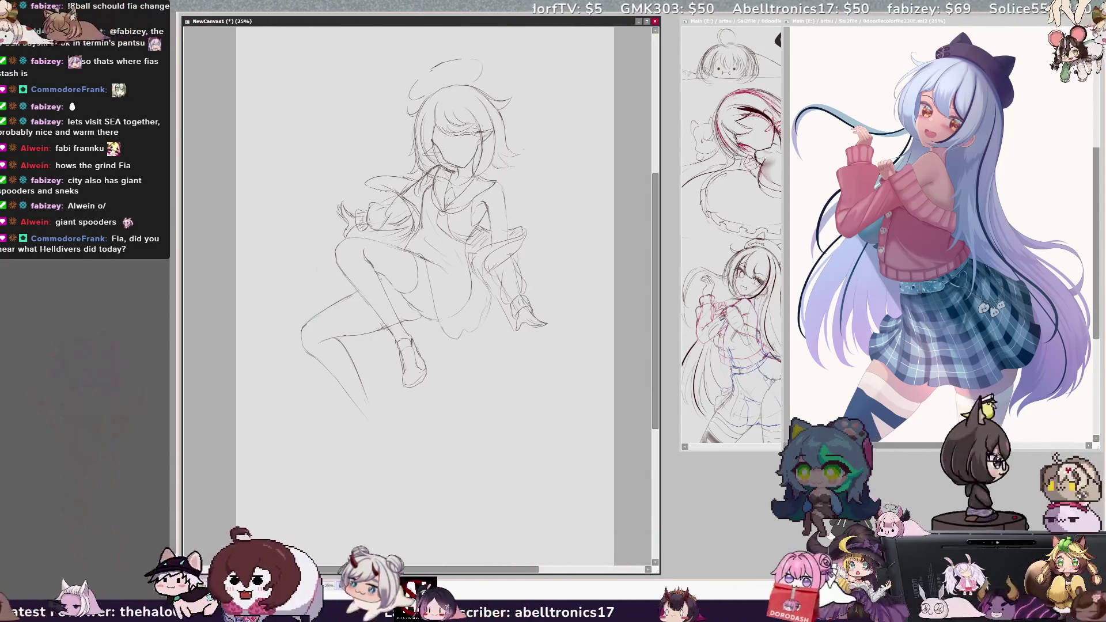
pyautogui.moveTo(500, 571); pyautogui.dragTo(506, 571)
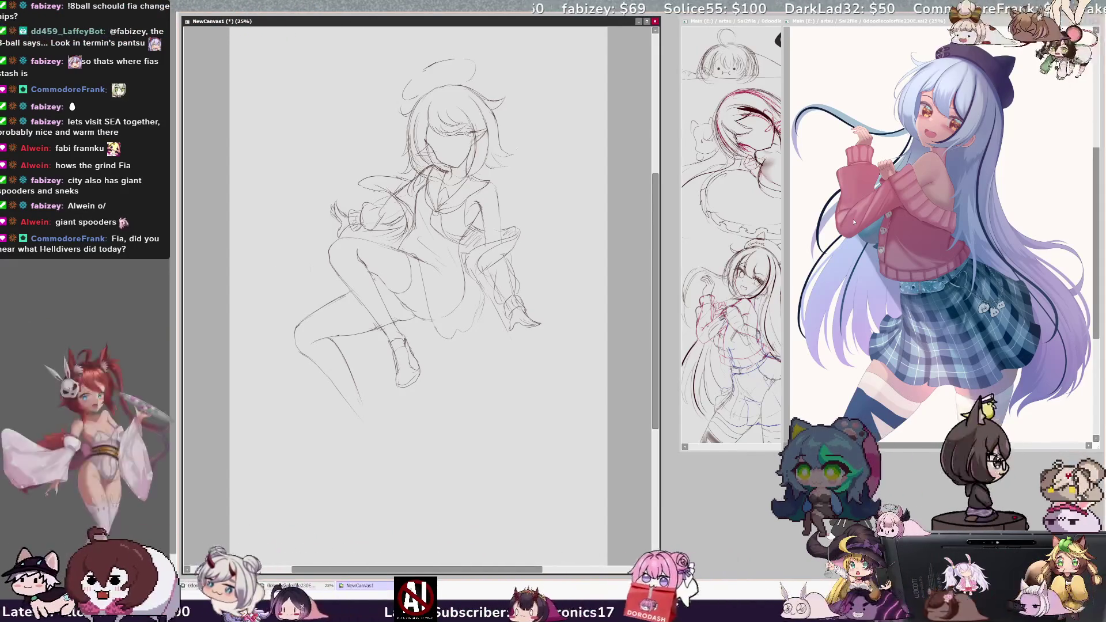
pyautogui.moveTo(655, 185); pyautogui.dragTo(654, 179)
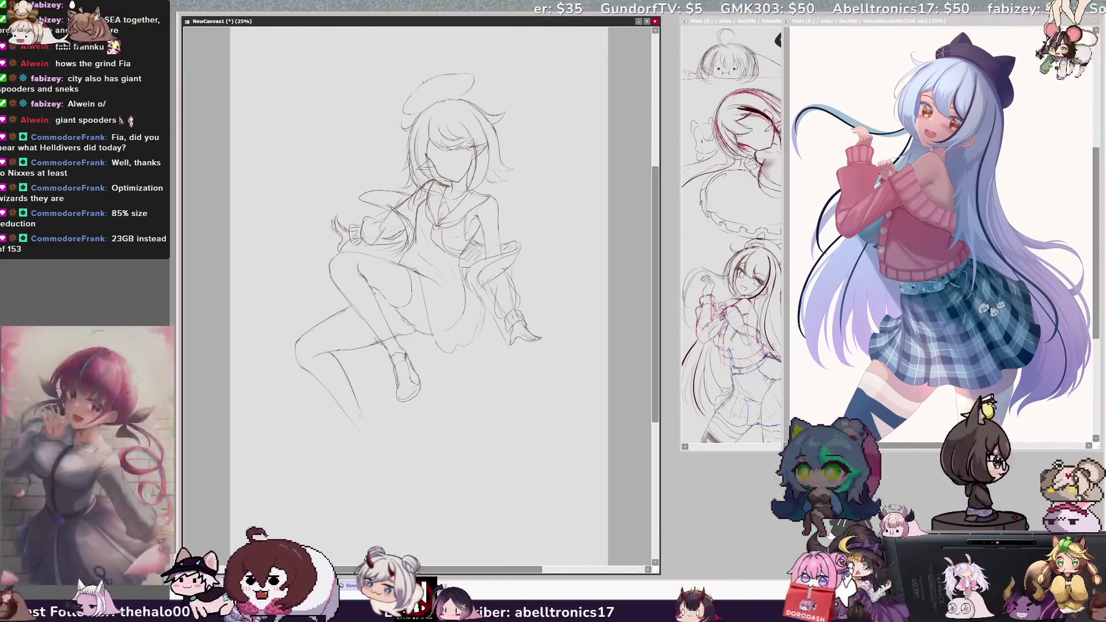
pyautogui.press('Delete')
pyautogui.press('Delete')
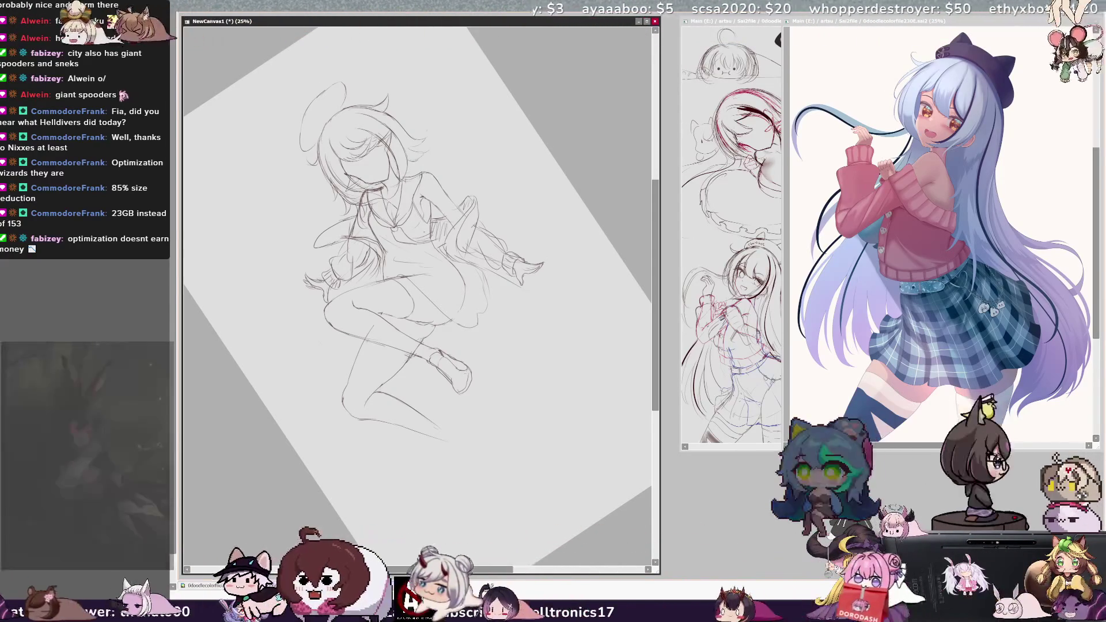
pyautogui.press('End')
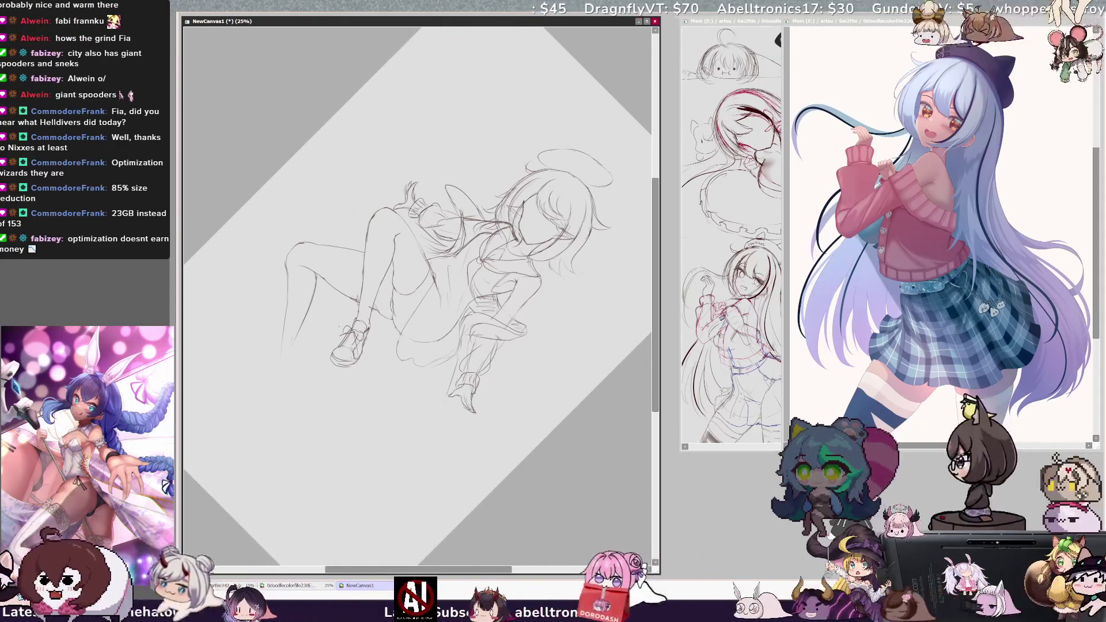
pyautogui.press('Home')
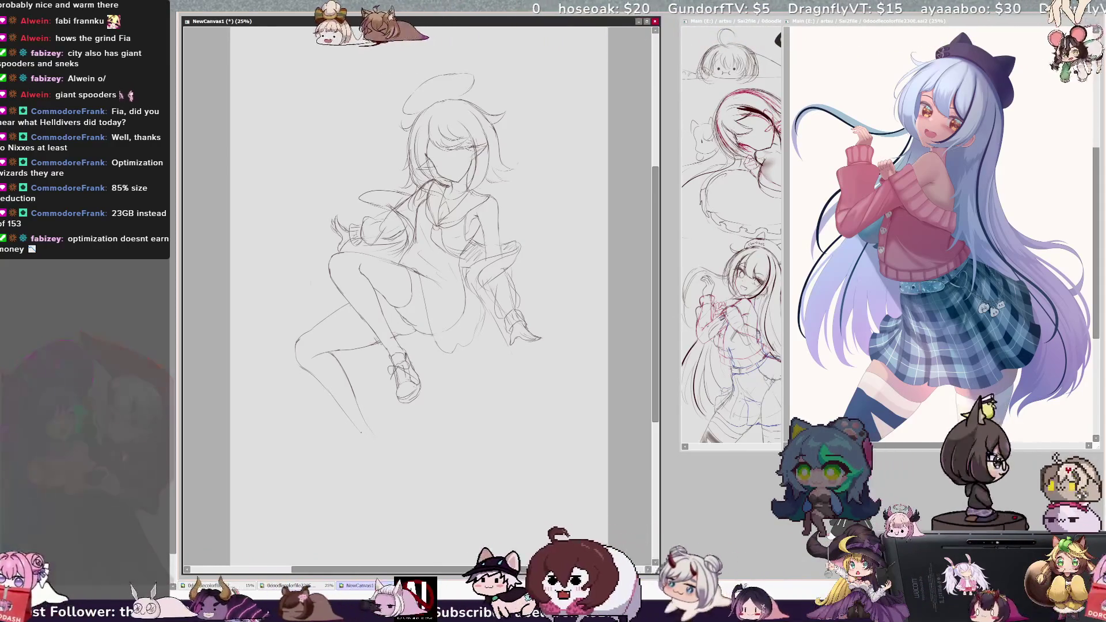
pyautogui.moveTo(367, 442); pyautogui.dragTo(365, 475)
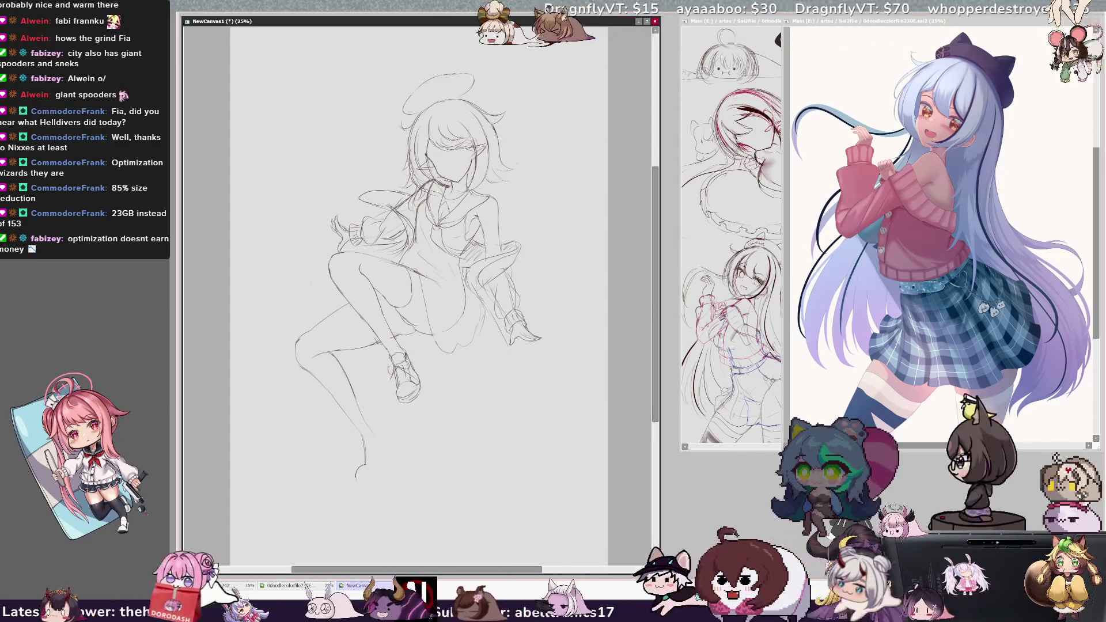
# Draw the right edge of the lower leg and add a heel to the lower shoe.
pyautogui.moveTo(390, 450); pyautogui.dragTo(364, 489)
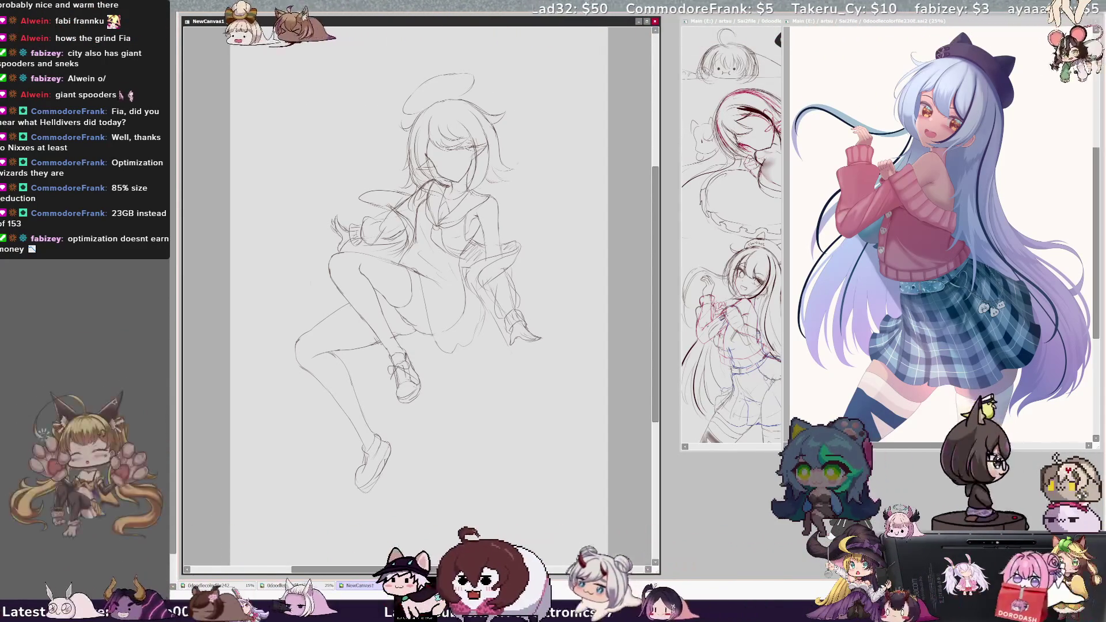
pyautogui.moveTo(362, 454); pyautogui.dragTo(356, 475)
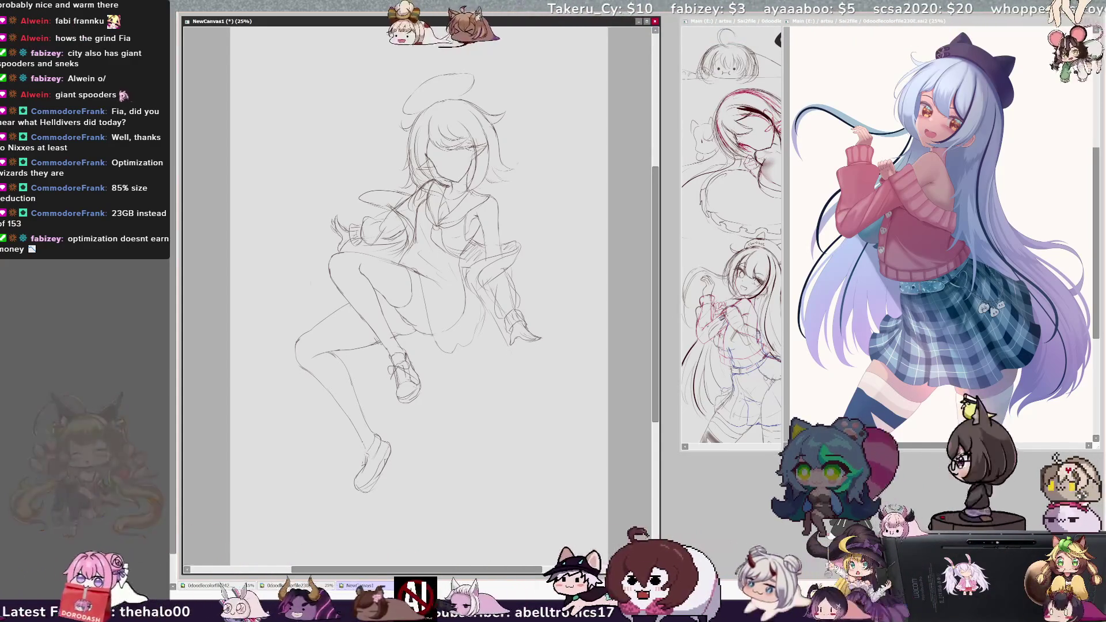
pyautogui.press('h')
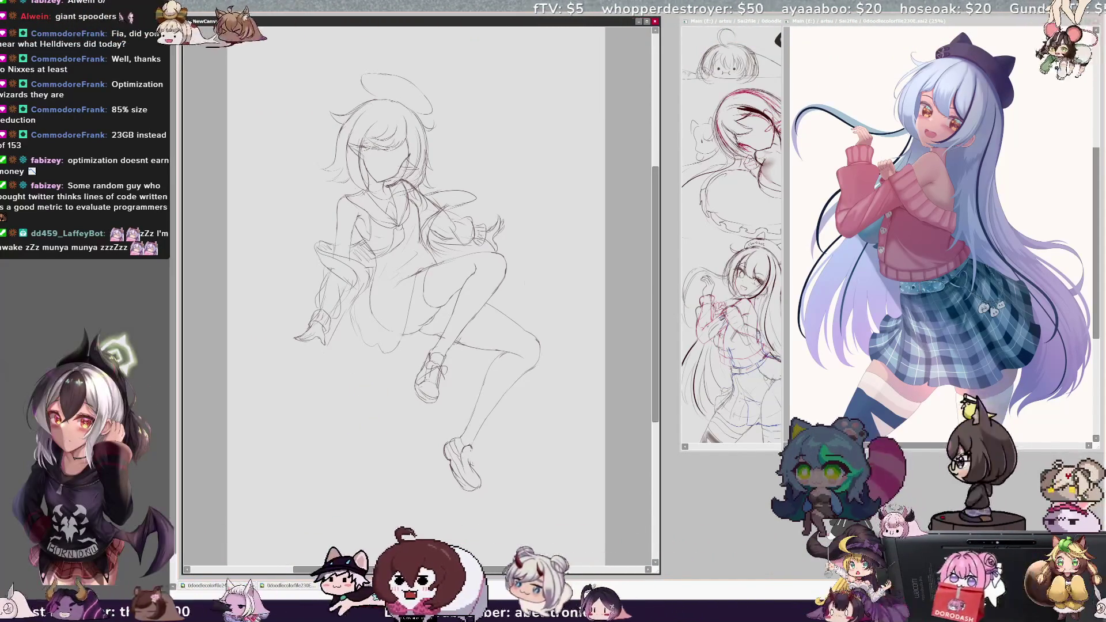
# Refine the lower shoe outline in the mirrored view, then restore it and add a thigh stroke.
pyautogui.moveTo(461, 459); pyautogui.dragTo(467, 467)
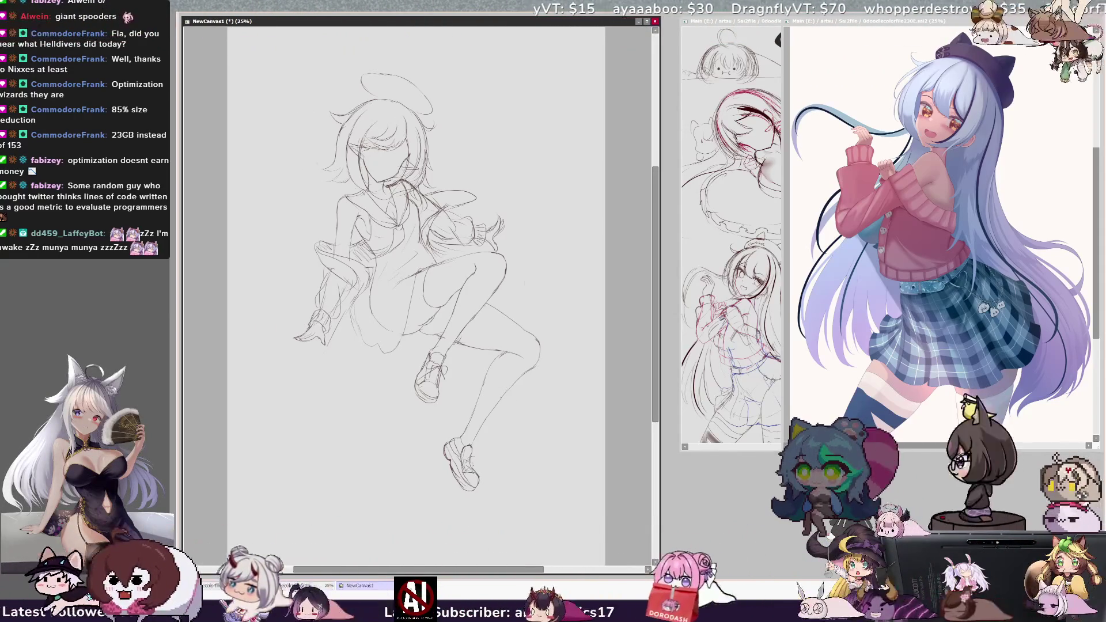
pyautogui.press('h')
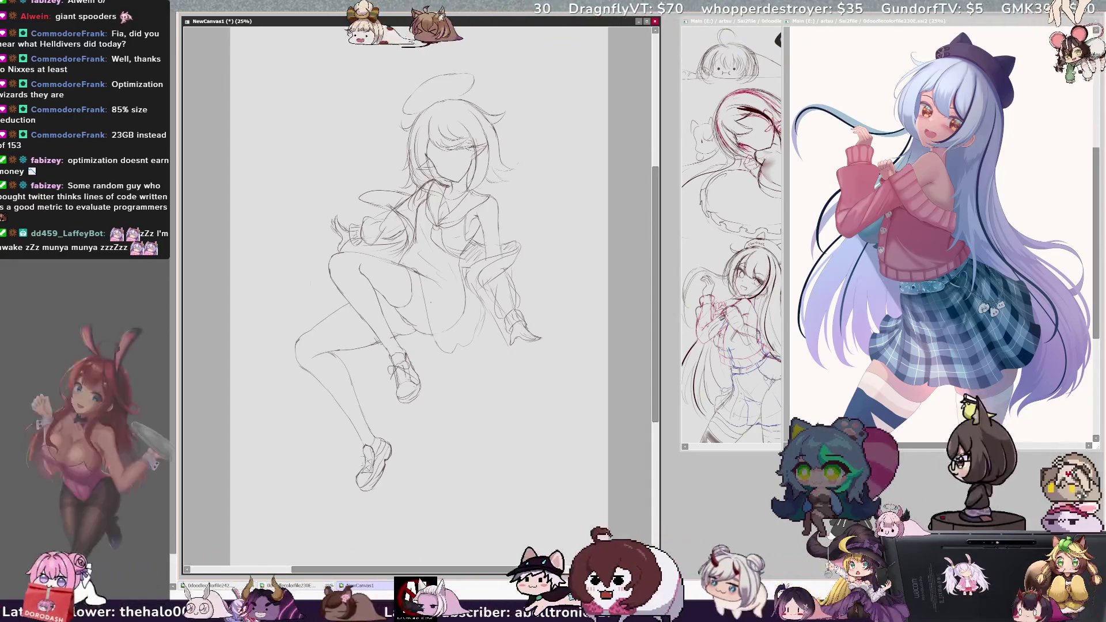
pyautogui.moveTo(336, 328); pyautogui.dragTo(355, 313)
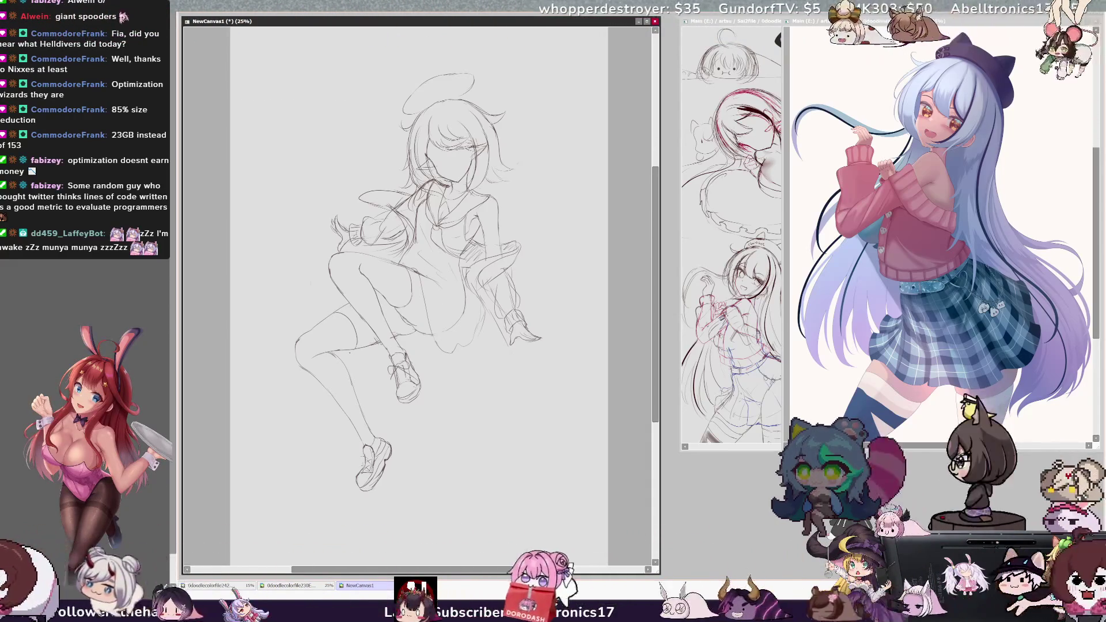
# Sketch a short hem line, the hip-and-seat curve, and a small loop along the skirt hem.
pyautogui.moveTo(450, 357); pyautogui.dragTo(460, 349)
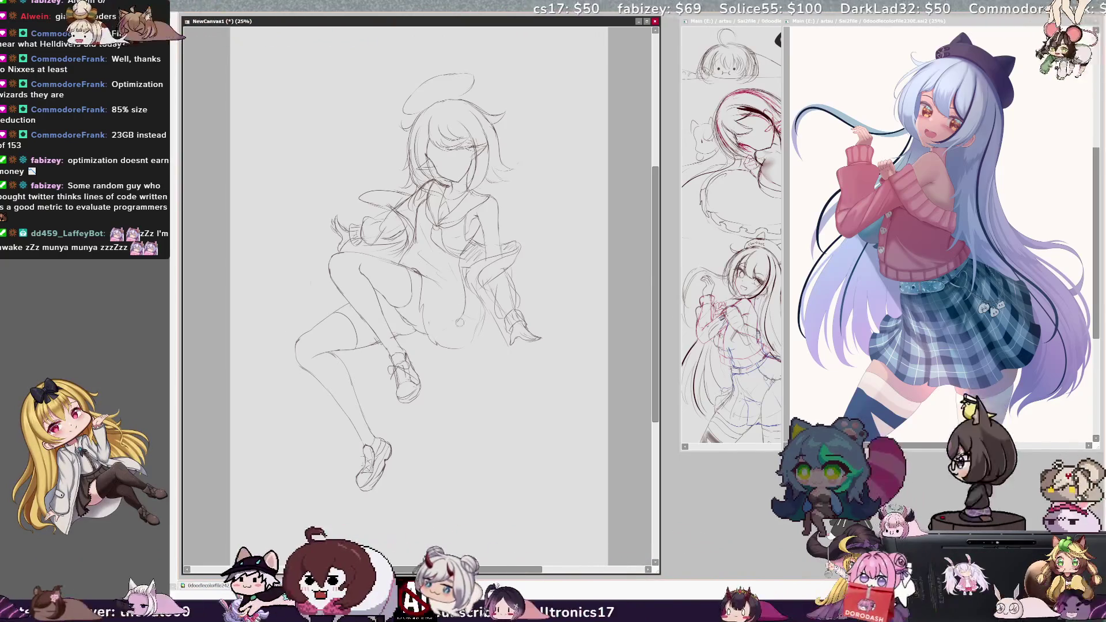
pyautogui.moveTo(470, 327); pyautogui.dragTo(471, 343)
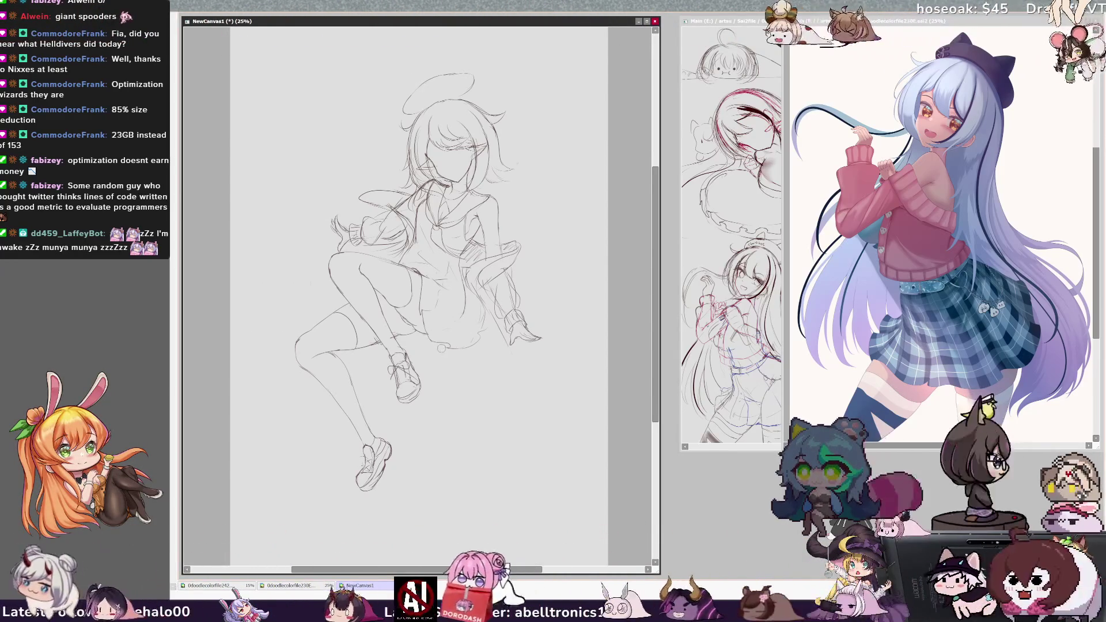
pyautogui.moveTo(443, 339); pyautogui.dragTo(451, 342)
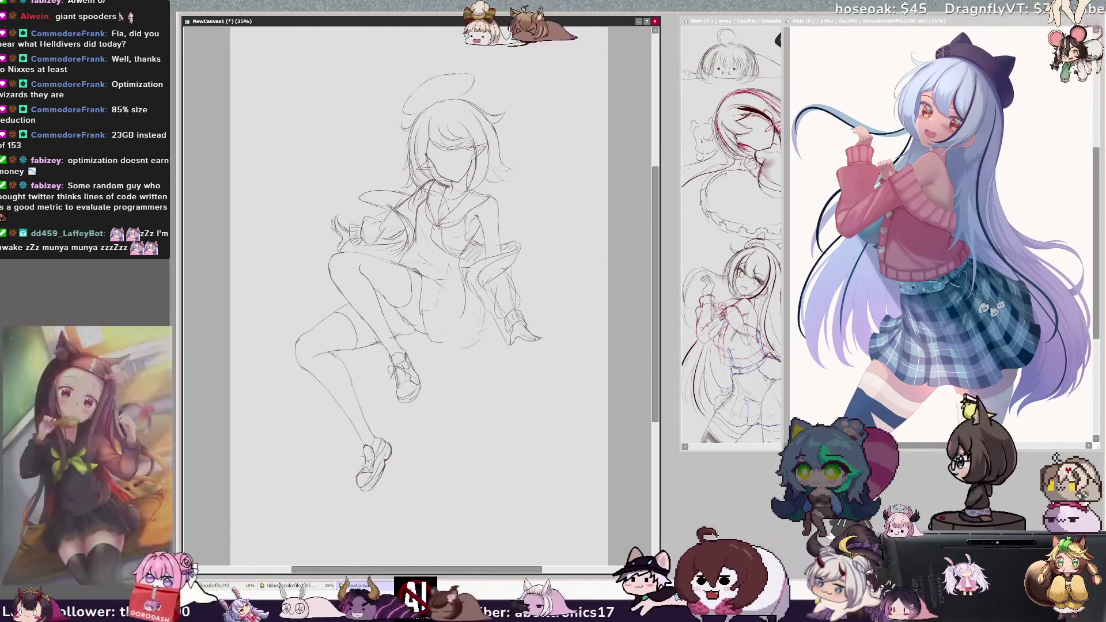